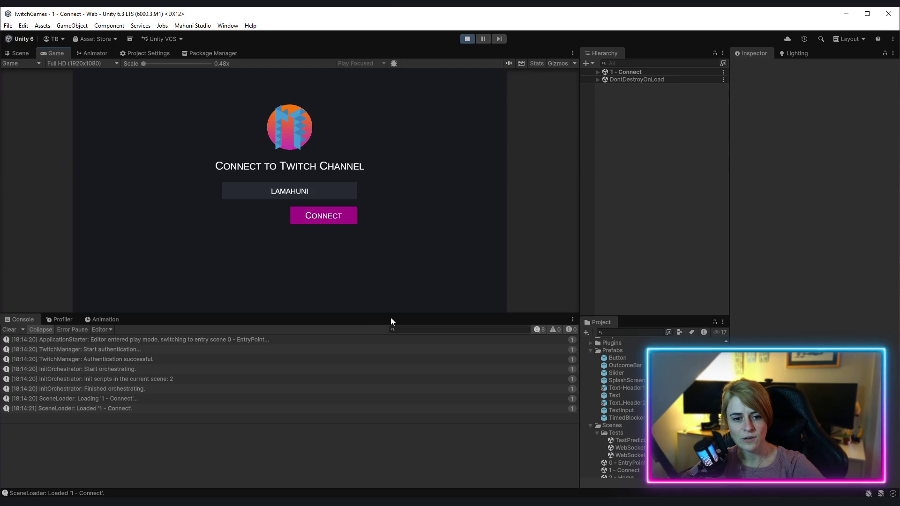
- Drag the Game/Console divider down about 80 pixels so the Game view gets more height
drag(404, 314, 403, 351)
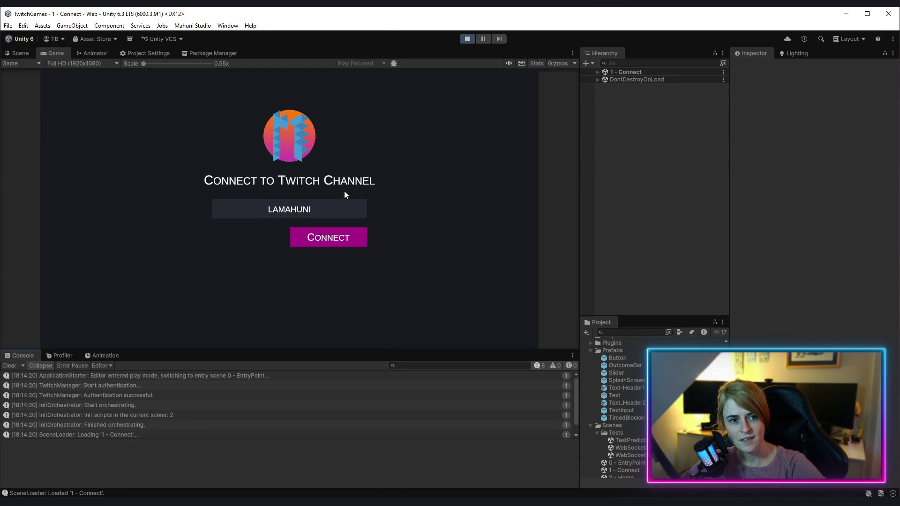
- Connect the game to the Twitch channel from the Connect screen
click(329, 237)
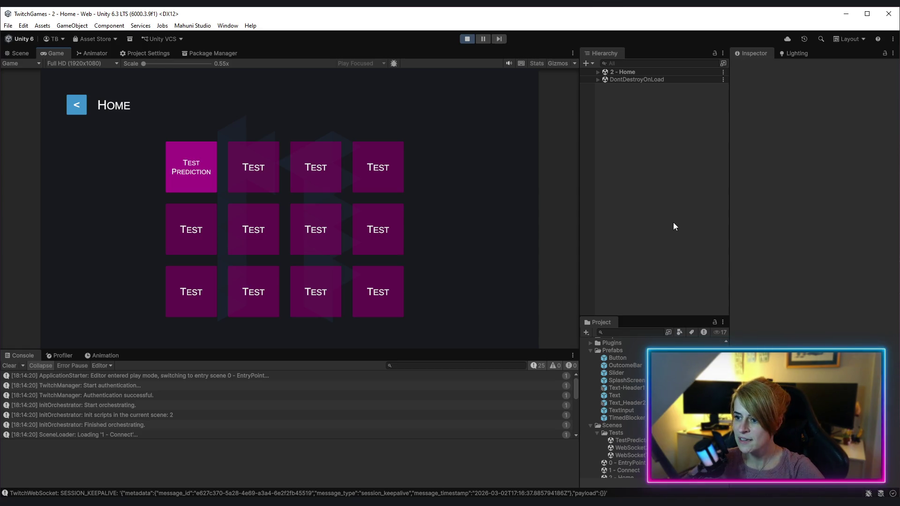
- Open Test Prediction, title it 'Beste Kartoffel', and enter outcomes Pommes and Bratkartoffel
click(203, 149)
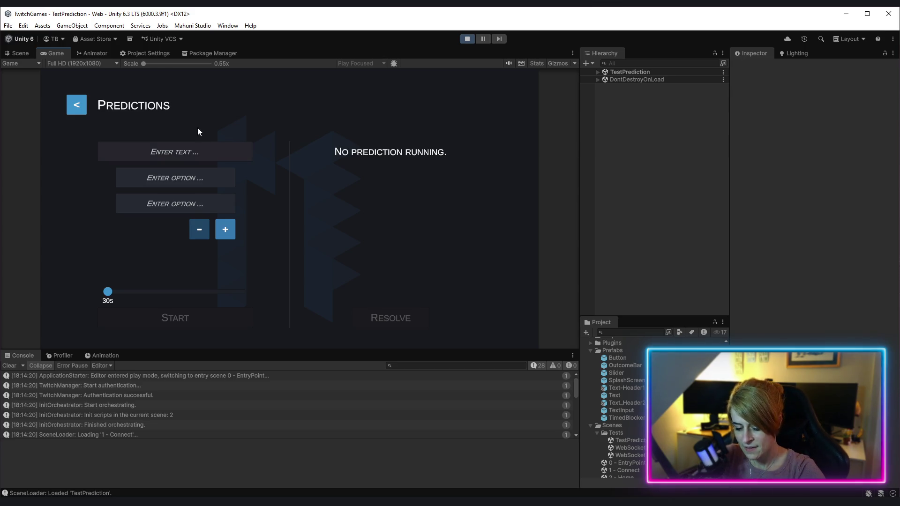
text(Beste)
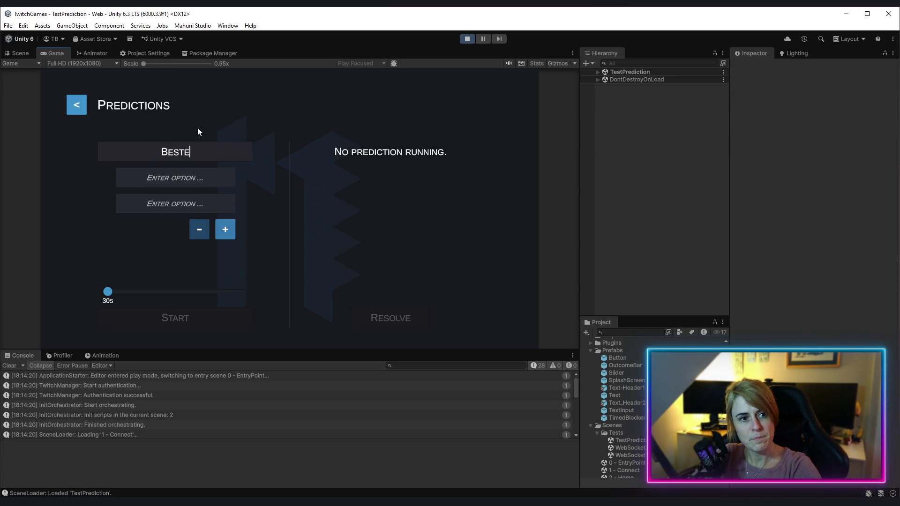
text( Kartoffel)
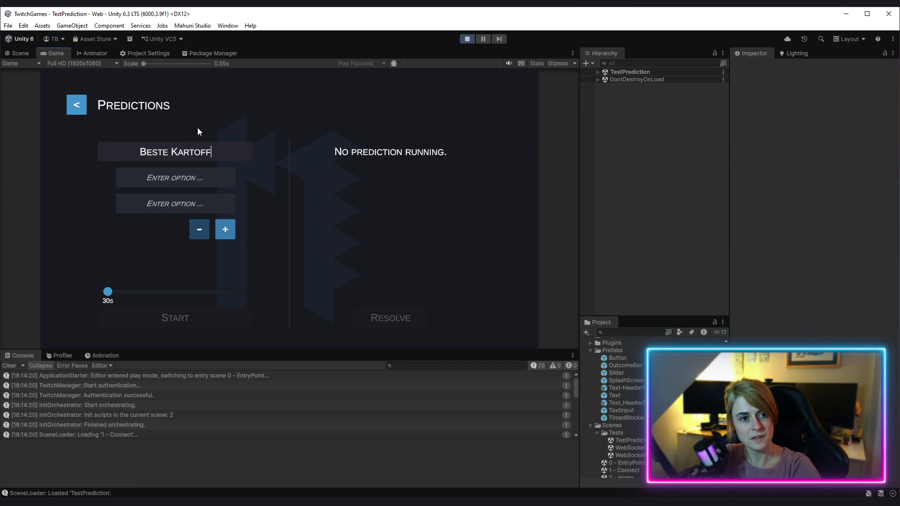
click(207, 181)
text(Pommes)
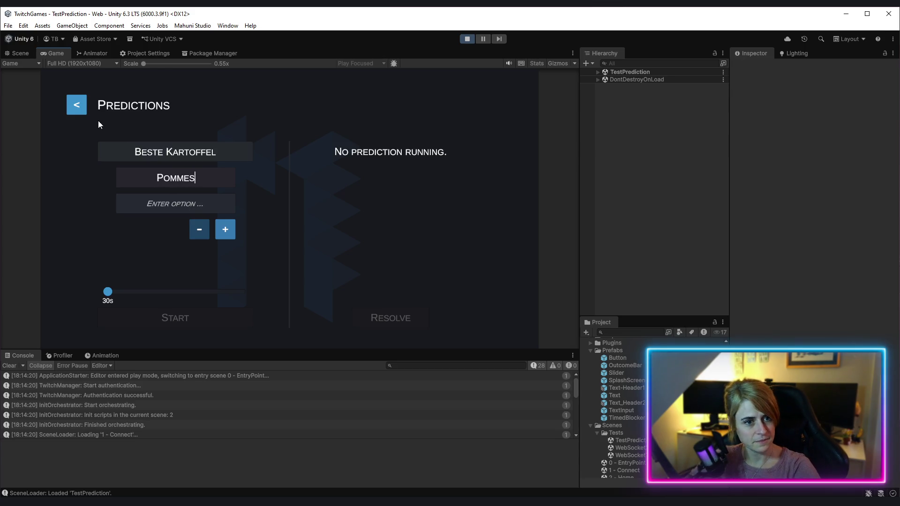
click(175, 203)
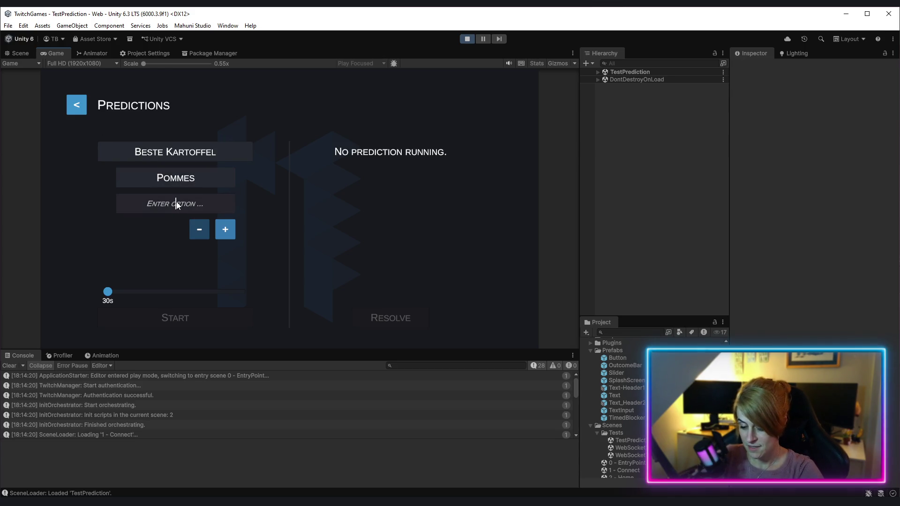
text(Bratkartoffel)
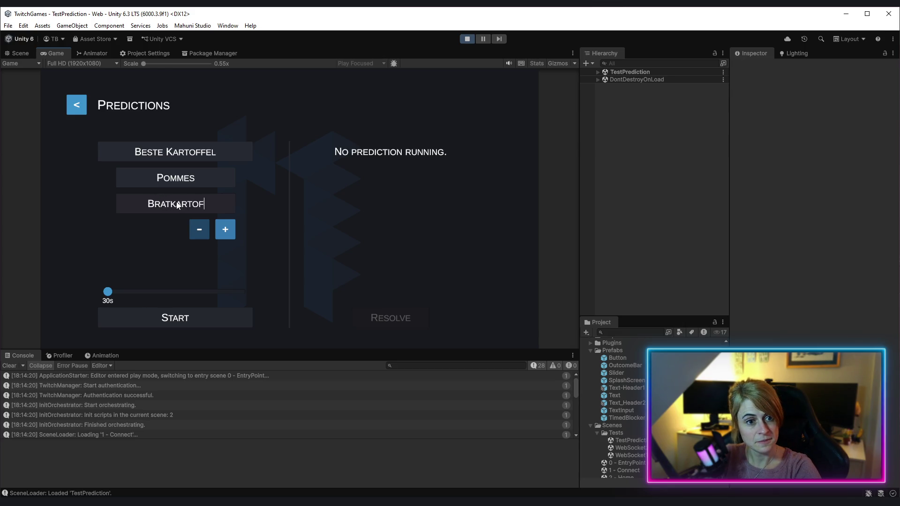
- Add outcome fields Mus, Puffer and Plain, then start the prediction
click(233, 236)
click(171, 226)
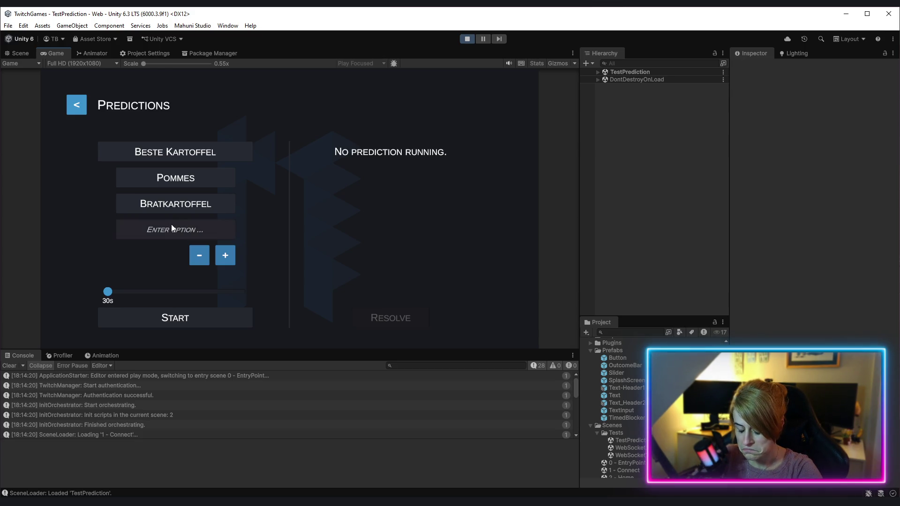
text(Mus)
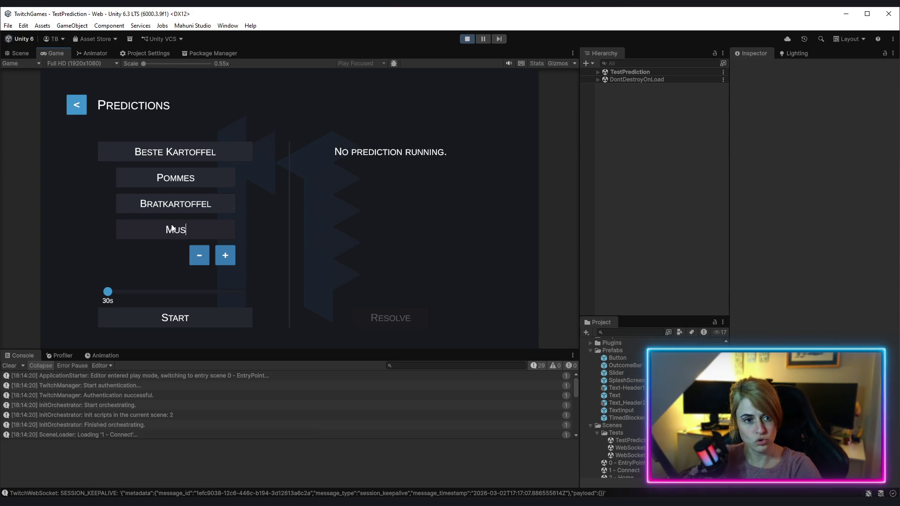
click(225, 256)
click(196, 258)
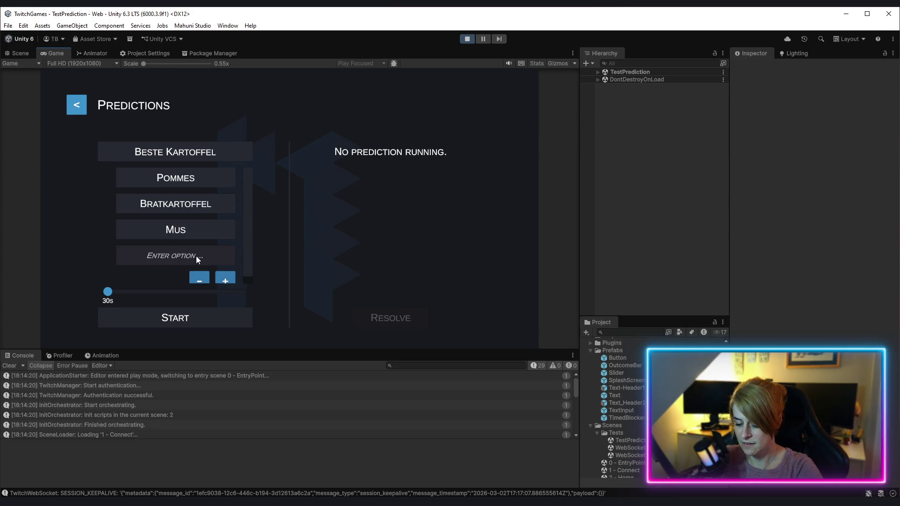
text(Puffer)
scroll(213, 282, down, 1)
click(217, 277)
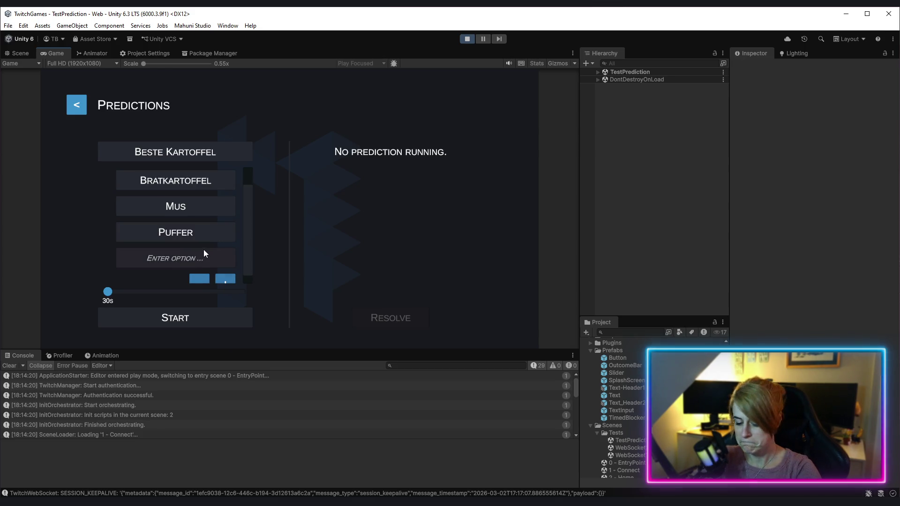
text(Plain)
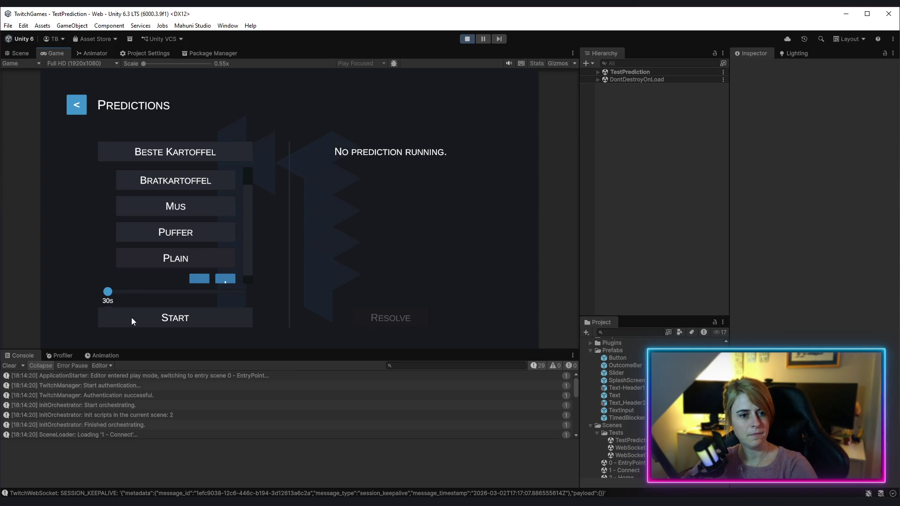
click(176, 318)
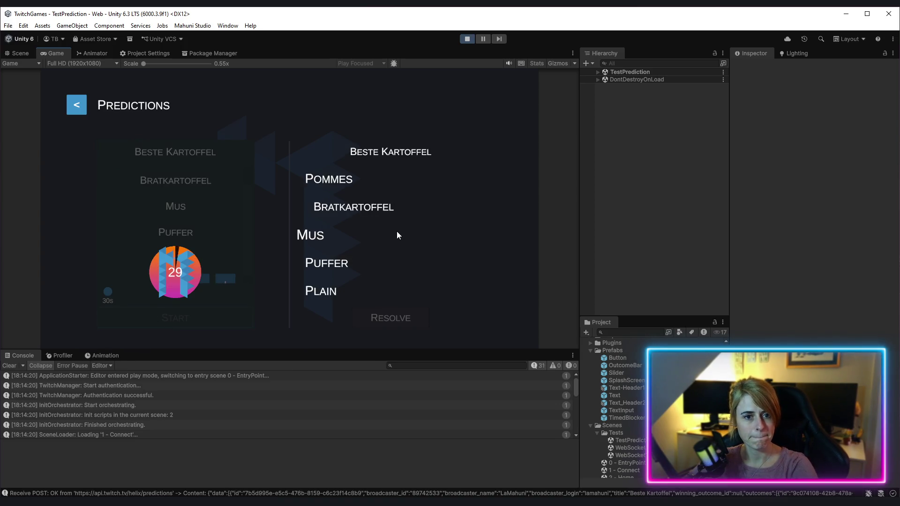
- Click through the Mus, Puffer, Bratkartoffel, Plain and Pommes rows as the countdown expires, ending on Bratkartoffel
click(358, 321)
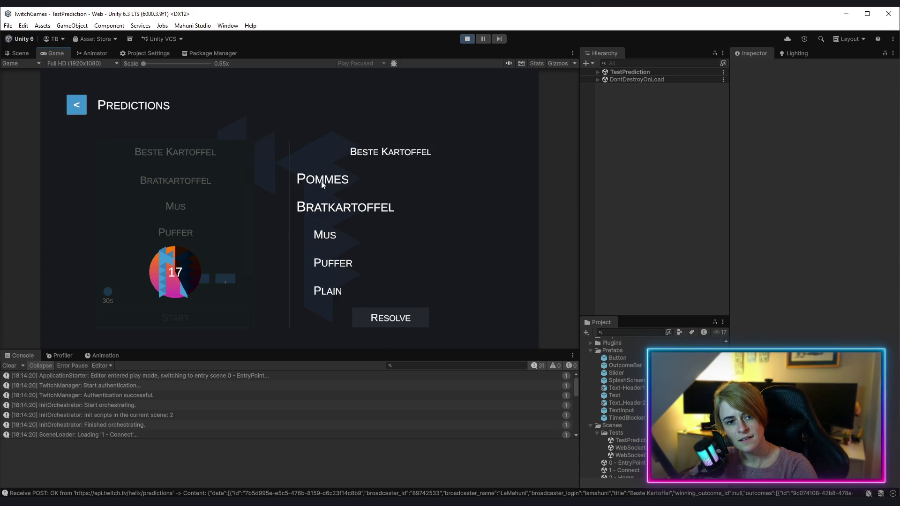
click(331, 238)
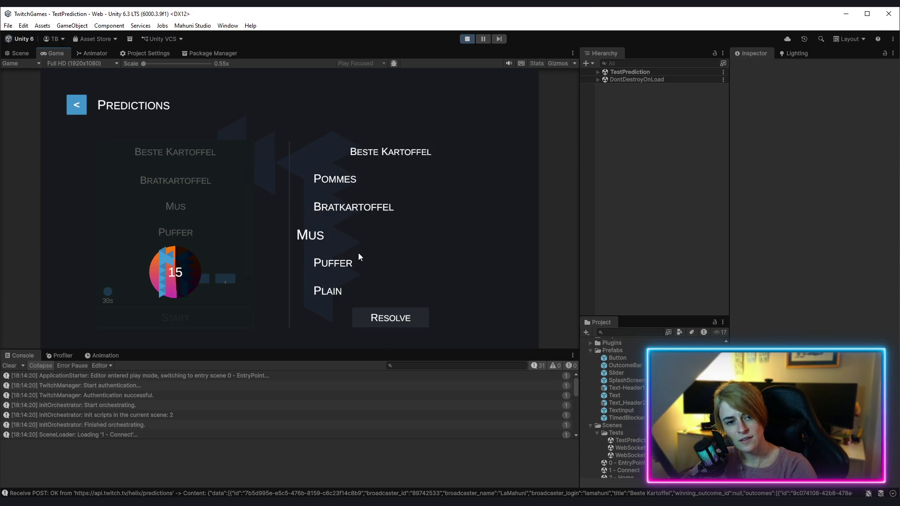
click(339, 263)
click(314, 236)
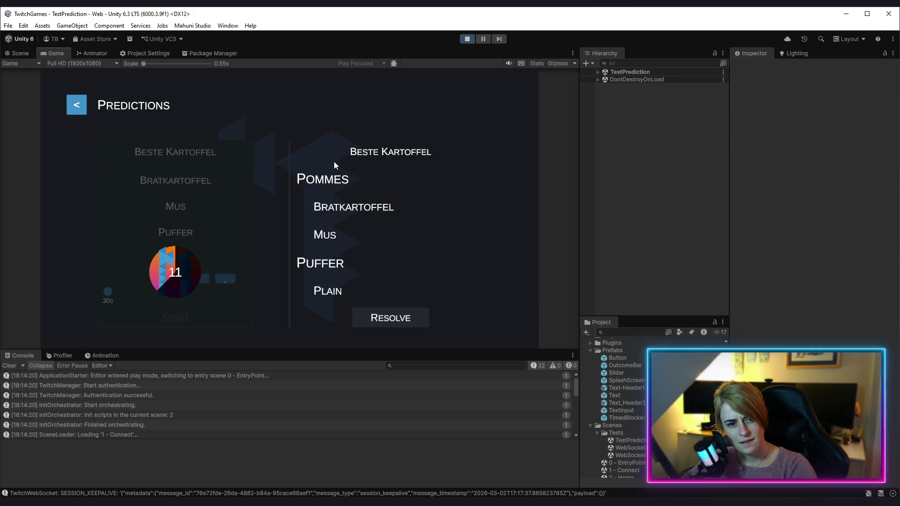
click(347, 207)
click(343, 298)
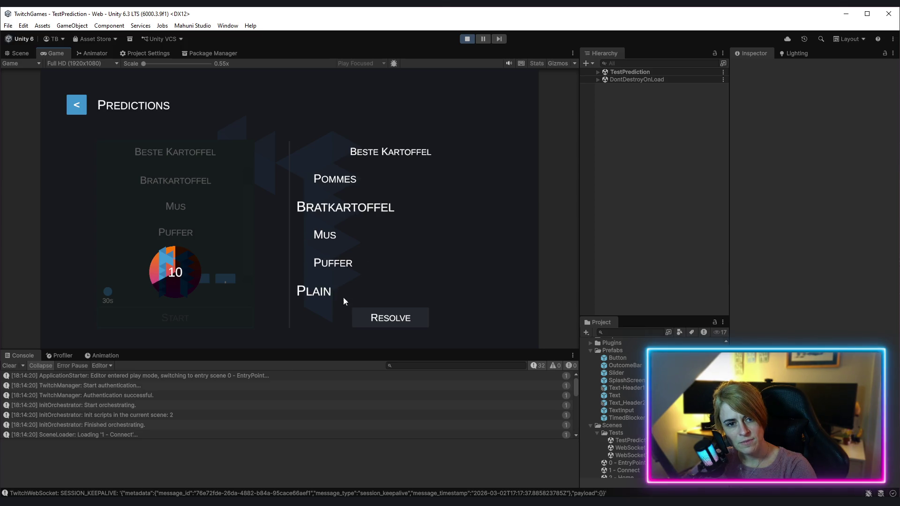
click(334, 184)
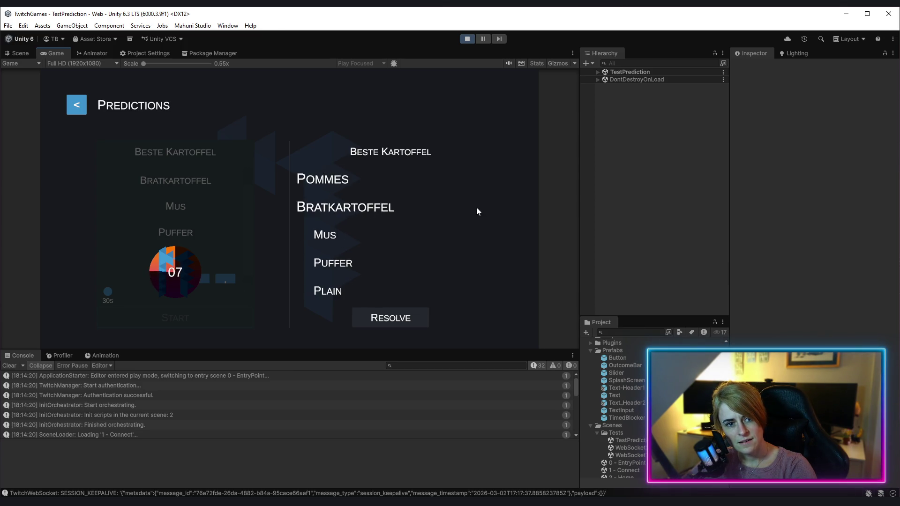
click(453, 233)
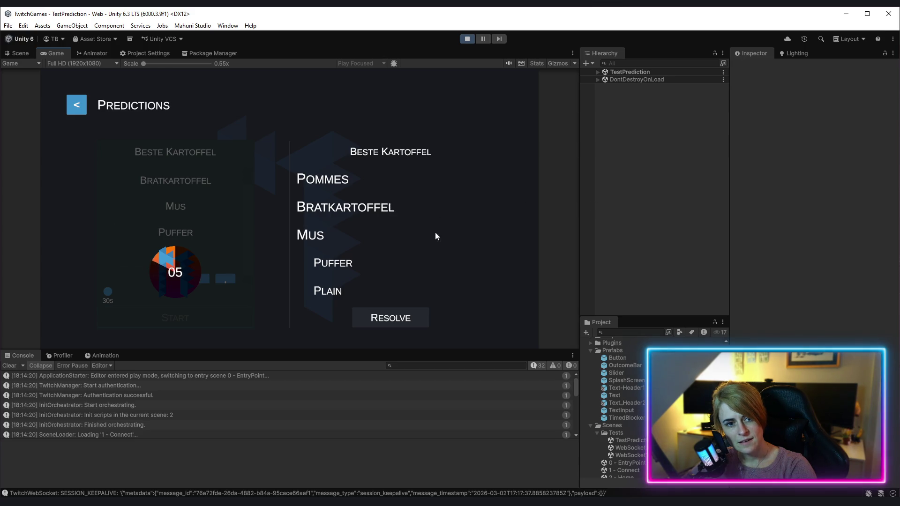
click(411, 263)
click(413, 290)
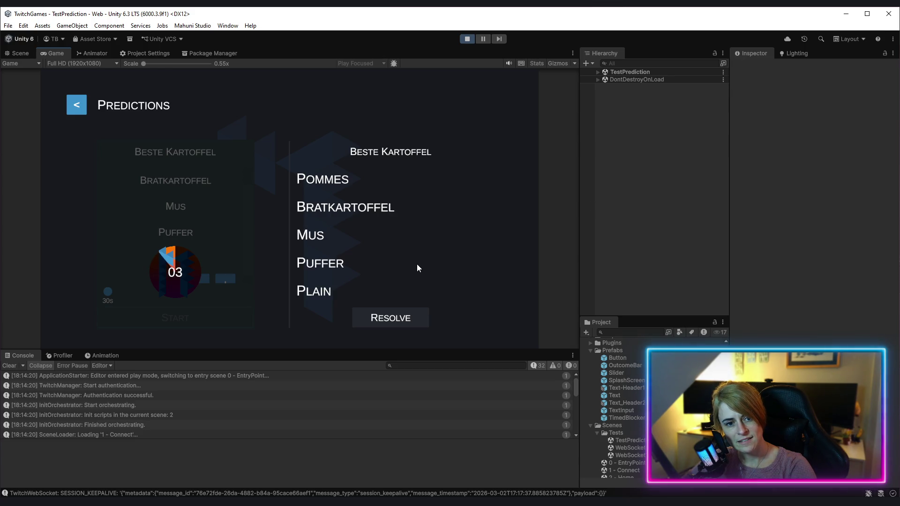
click(356, 291)
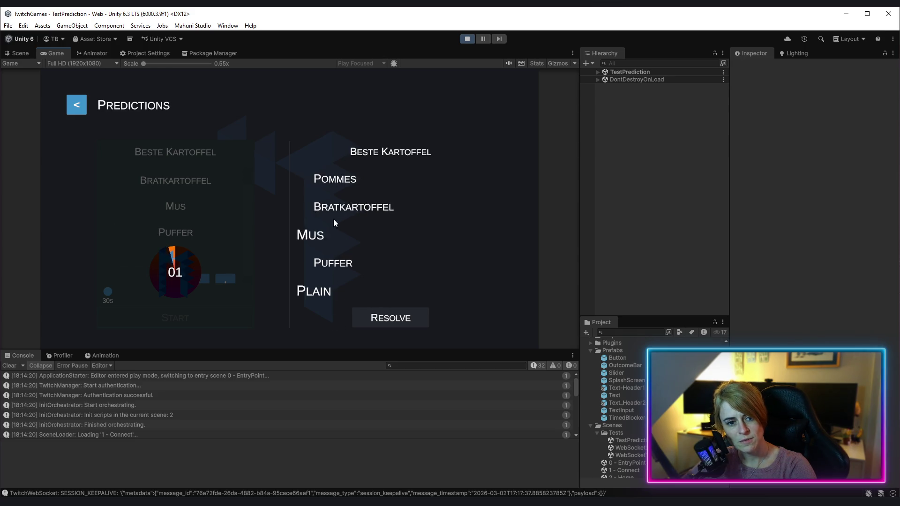
click(297, 215)
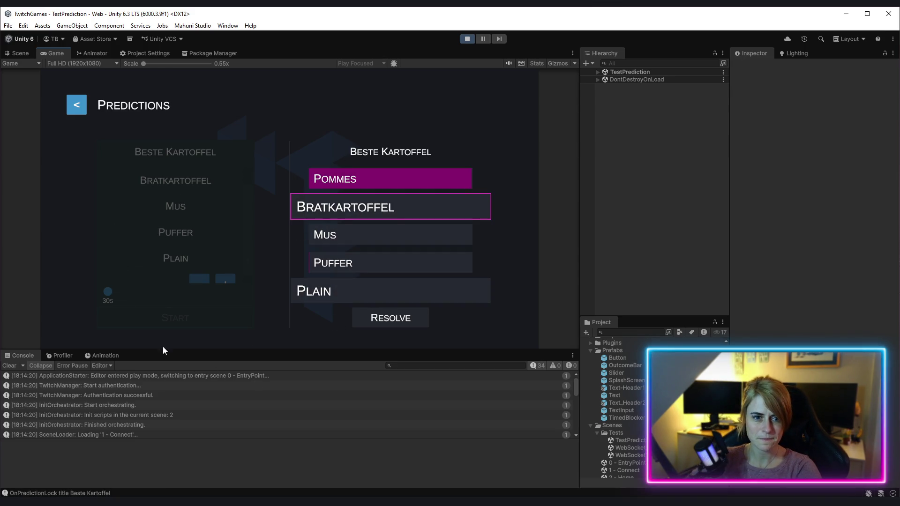
- Move the outline between the Mus, Puffer and Bratkartoffel bars, finishing on Bratkartoffel
click(443, 231)
click(408, 202)
click(436, 190)
click(464, 241)
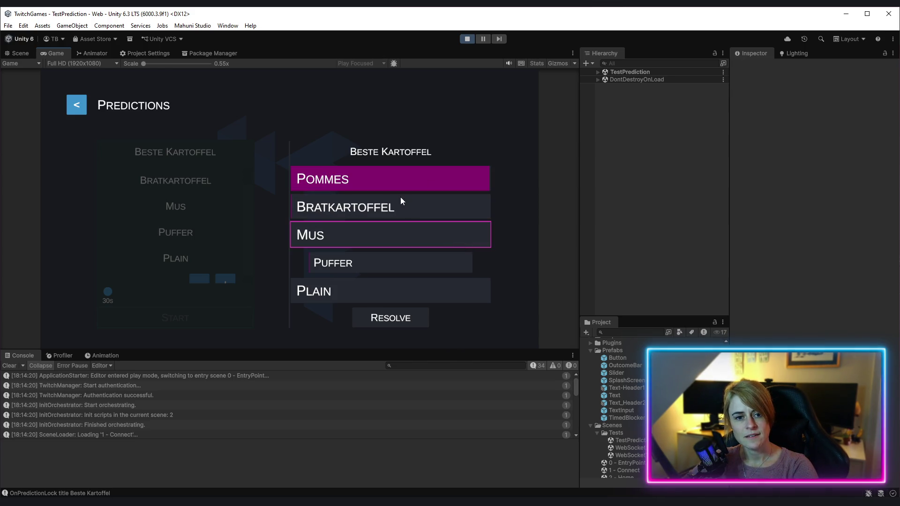
click(413, 215)
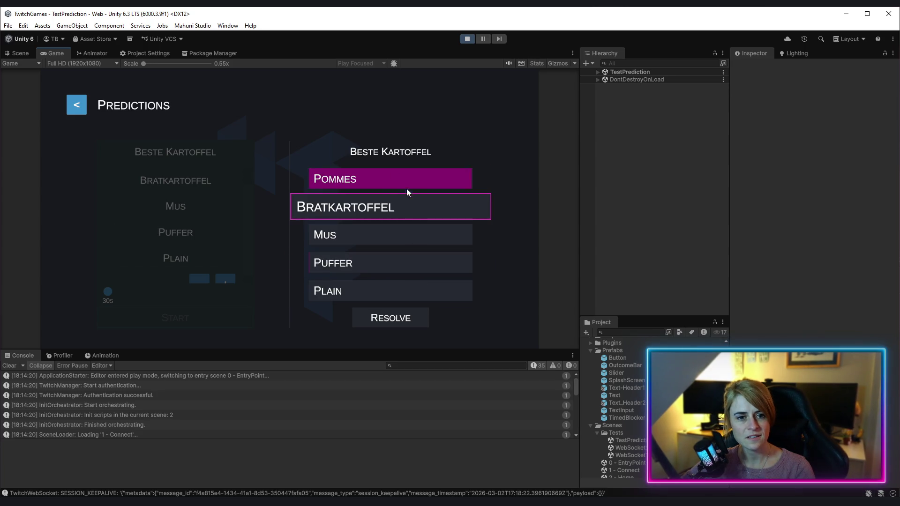
click(443, 272)
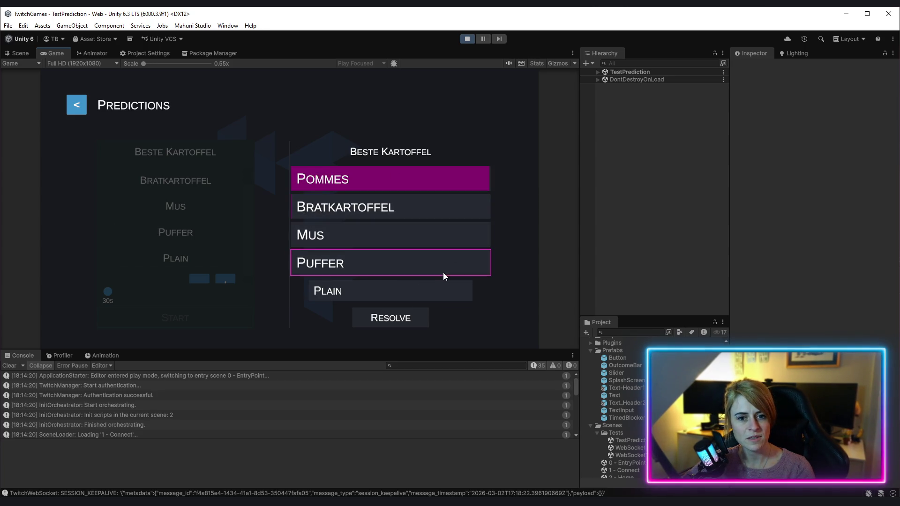
click(444, 239)
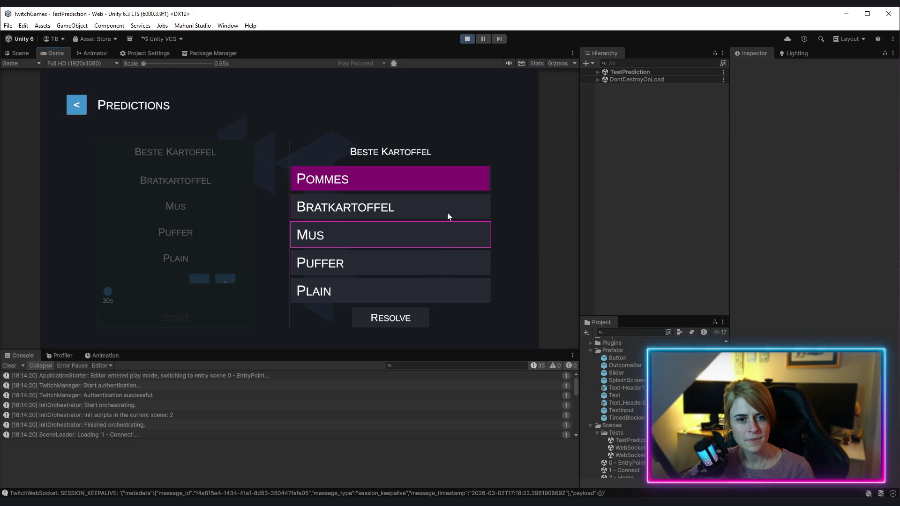
click(448, 212)
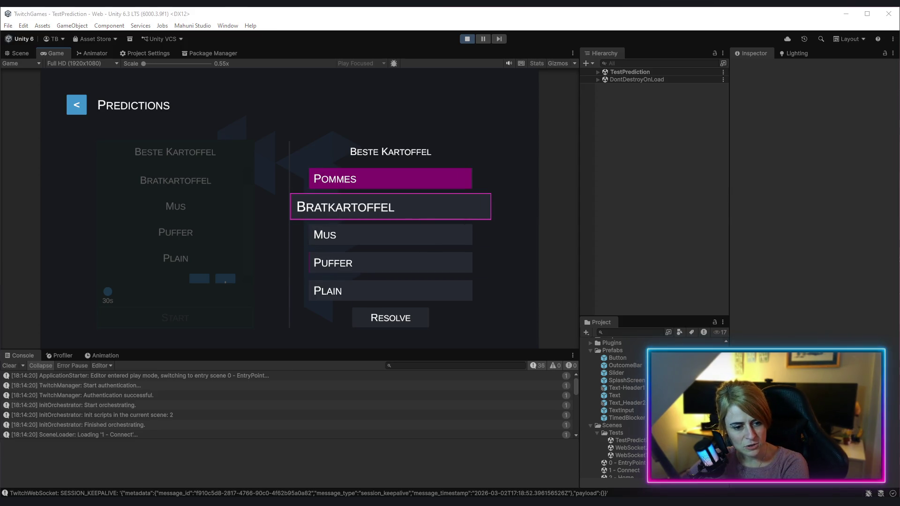
- In Rider, open OutcomeBar.cs and go to the commented-out else line in Select
key(alt+Tab)
click(351, 36)
scroll(234, 287, up, 3)
scroll(234, 286, up, 2)
click(234, 302)
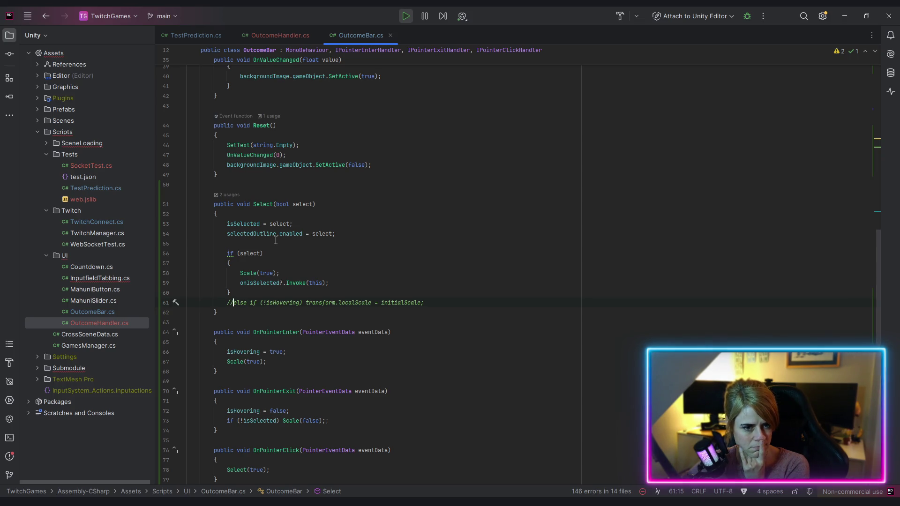
- Replace the commented-out else line with an else block calling Scale(false)
click(364, 253)
drag(353, 305, 460, 302)
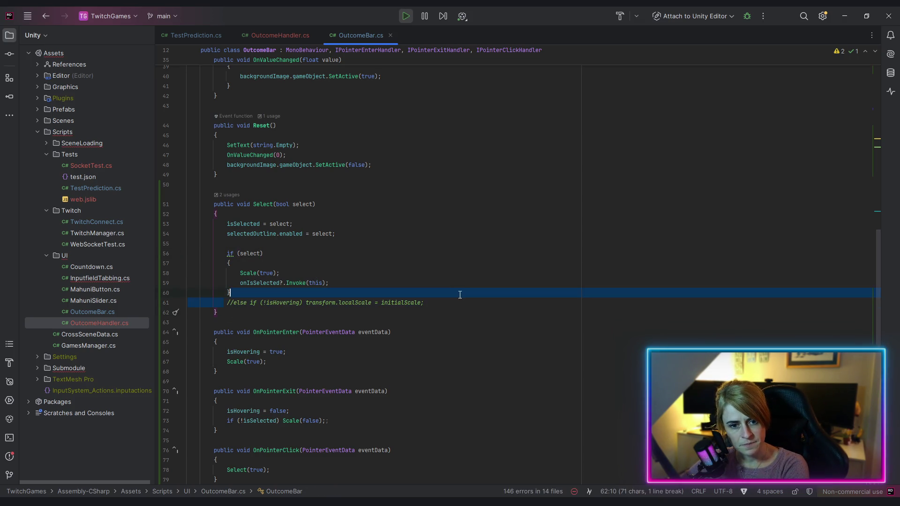
key(BackSpace)
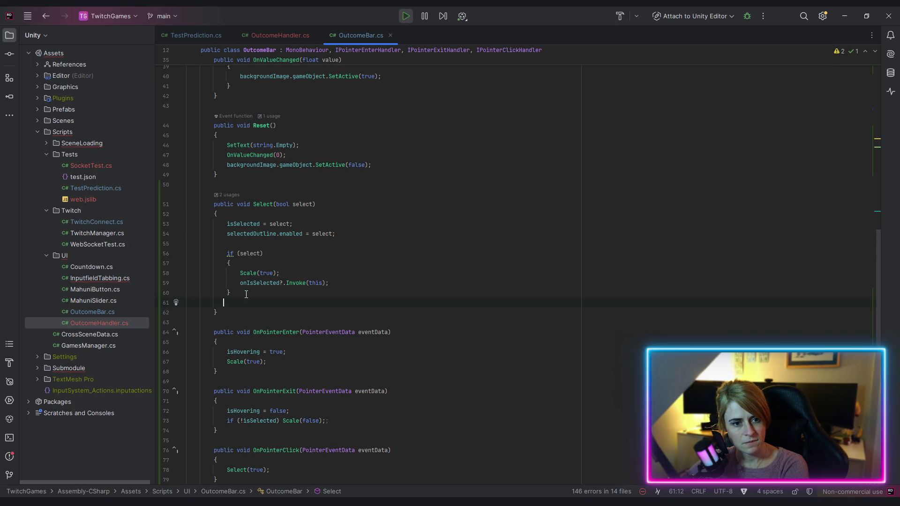
key(Return)
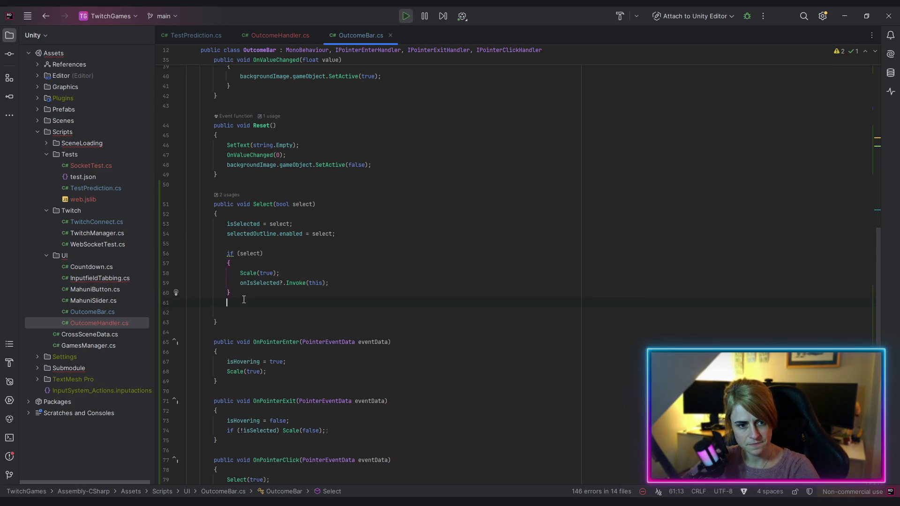
text(else)
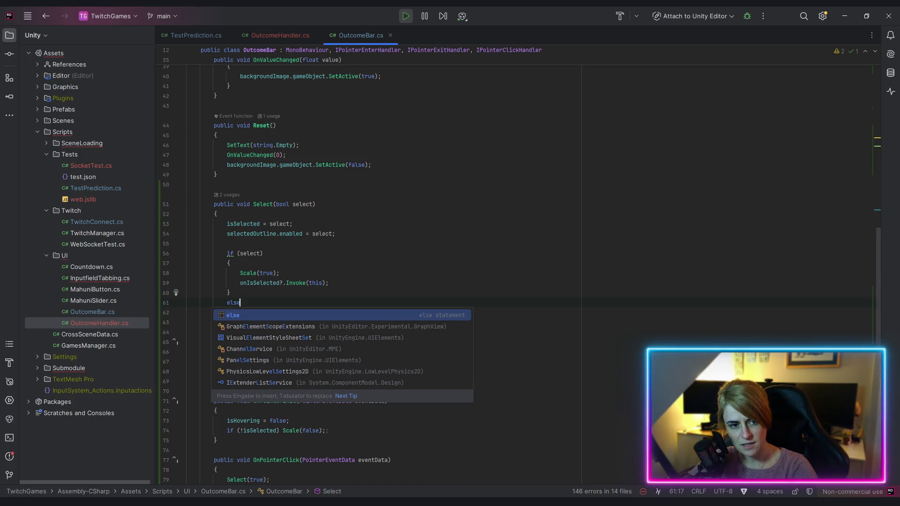
key(Return)
text({)
key(Return)
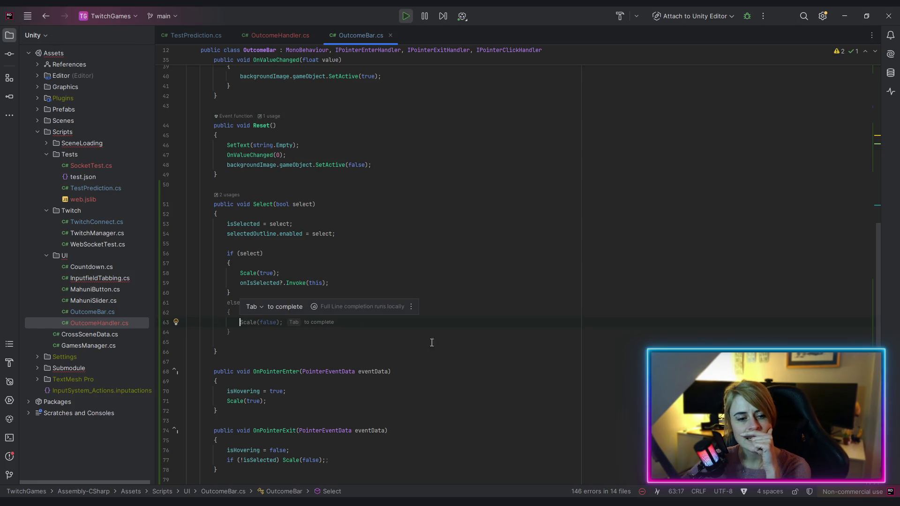
click(300, 351)
click(242, 322)
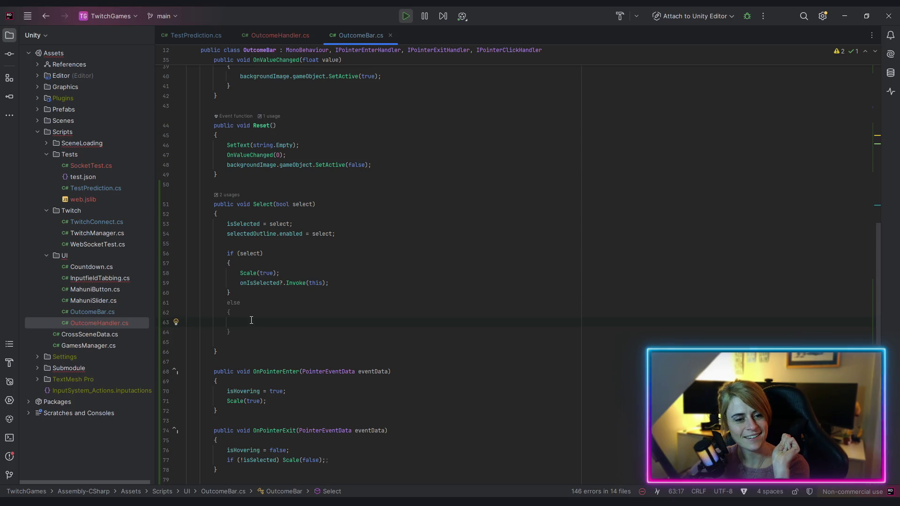
text(sca)
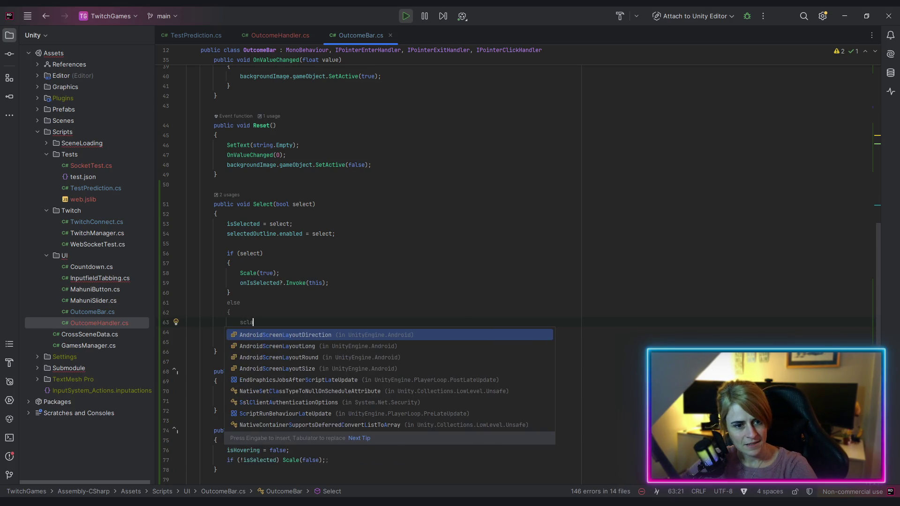
key(Down)
key(Return)
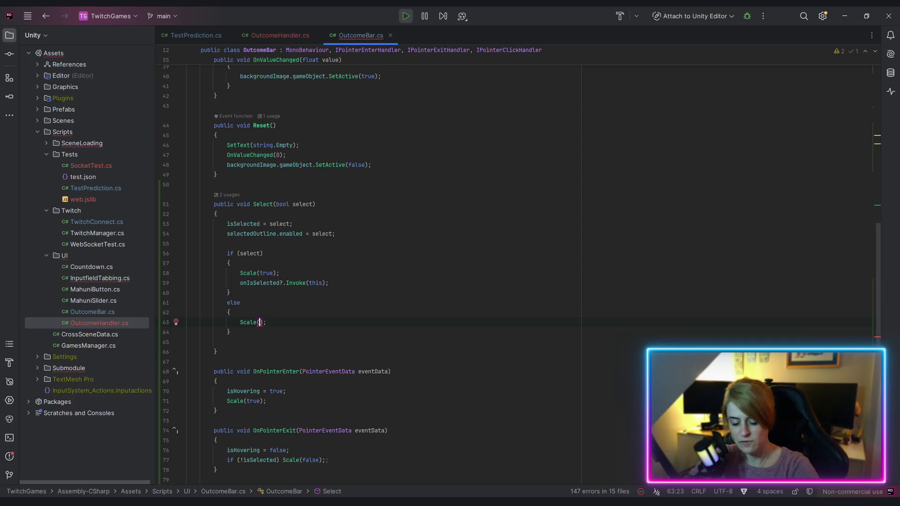
text(false))
- Move the Scale(true) call above the if and change it to Scale(select)
key(Up)
key(Up)
key(Up)
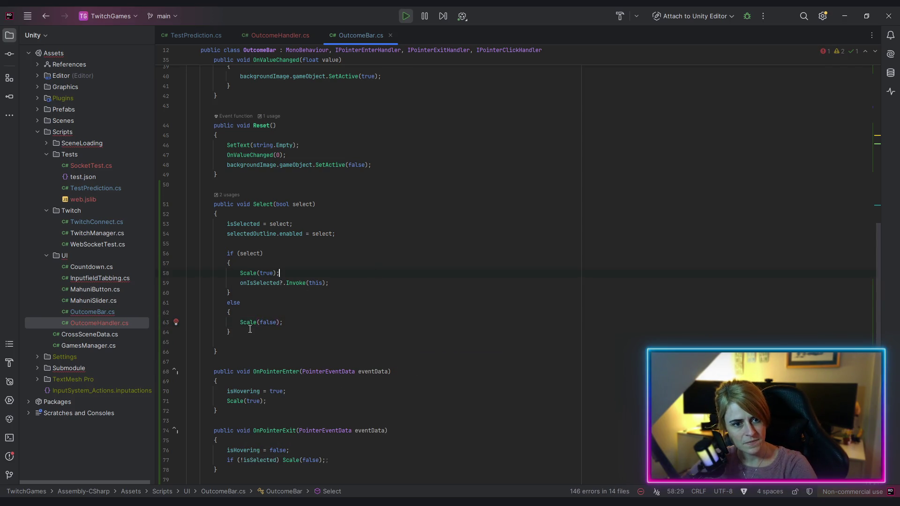
key(shift+Home)
key(BackSpace)
click(237, 247)
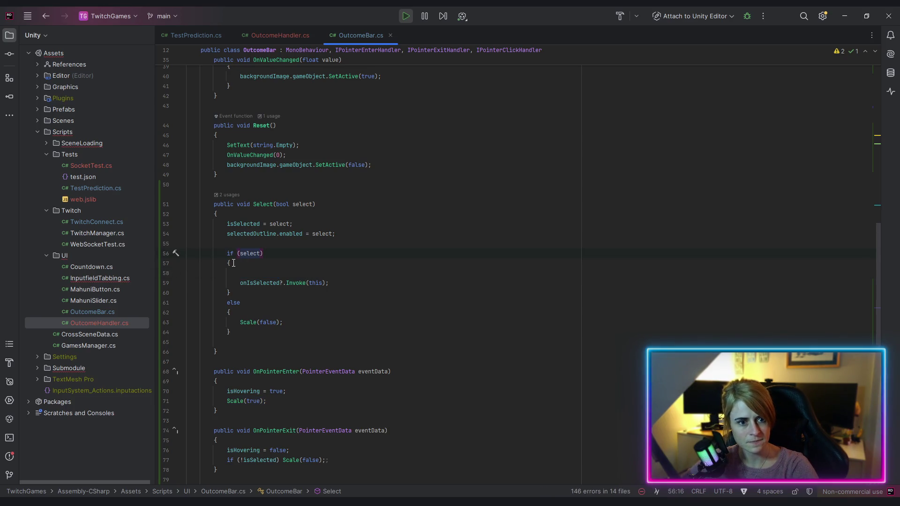
key(Return)
key(Up)
text(Scale(true);)
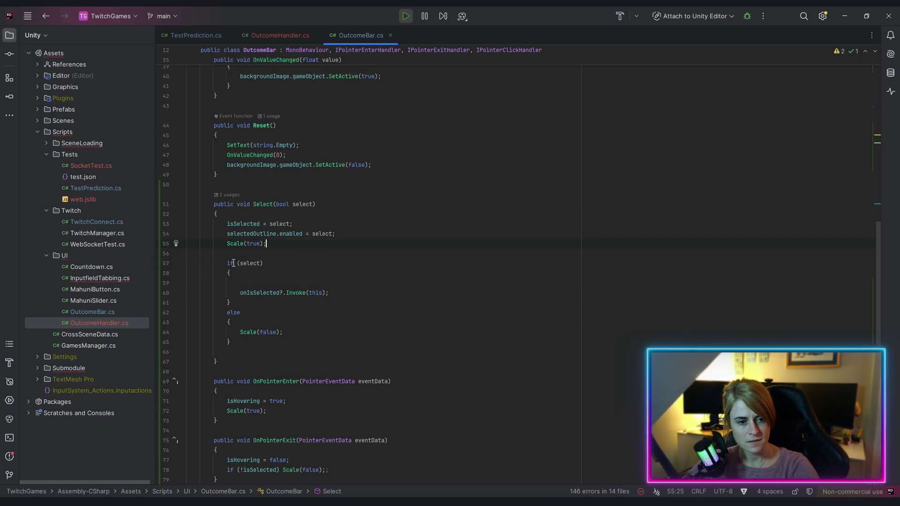
double_click(247, 264)
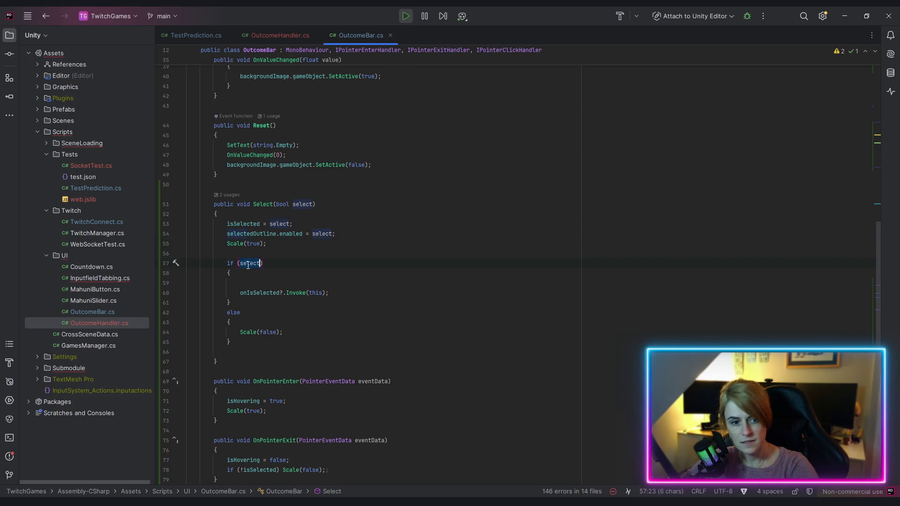
key(ctrl+c)
double_click(253, 244)
key(ctrl+v)
- Remove the empty line inside the if block and delete the redundant else block
click(412, 265)
click(252, 273)
key(Delete)
drag(223, 306, 231, 333)
key(BackSpace)
key(BackSpace)
click(422, 263)
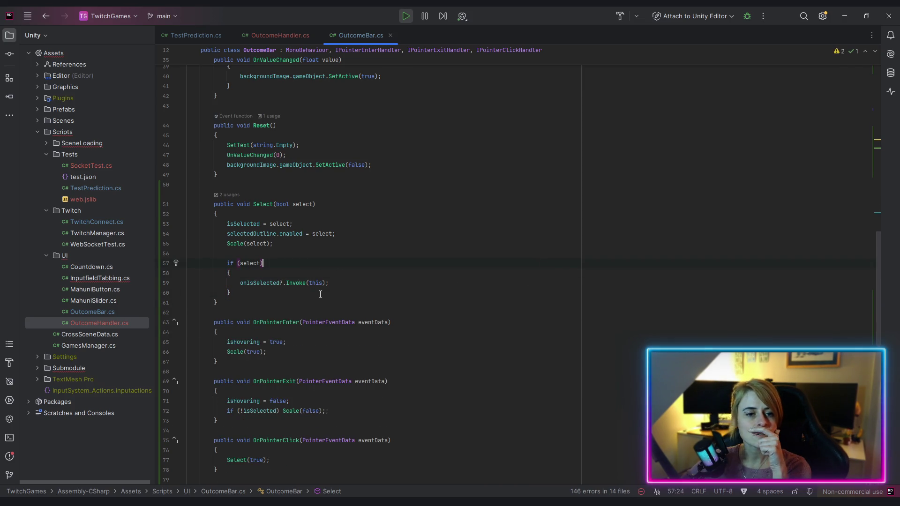
key(alt+Tab)
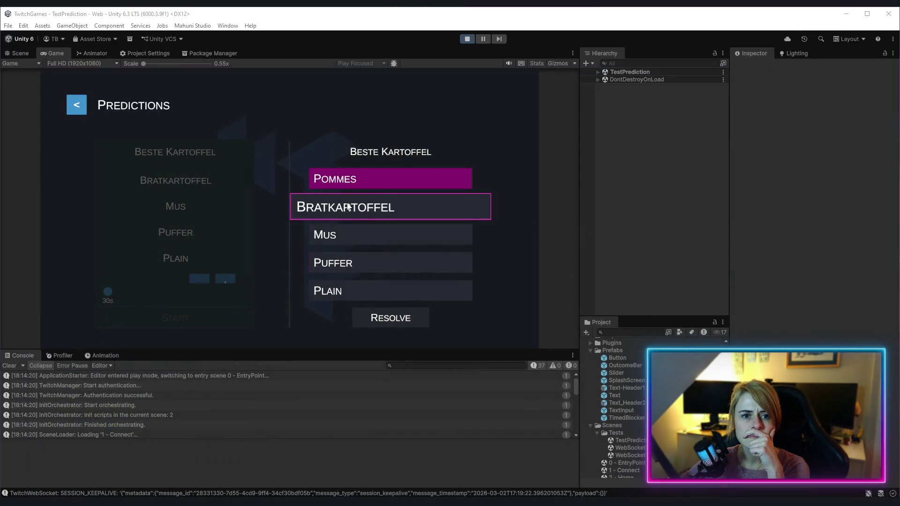
- Expand TestPrediction > UI > Content > Right_Result > Outcomes > OutcomeBar (1) in the Hierarchy
click(598, 72)
click(604, 102)
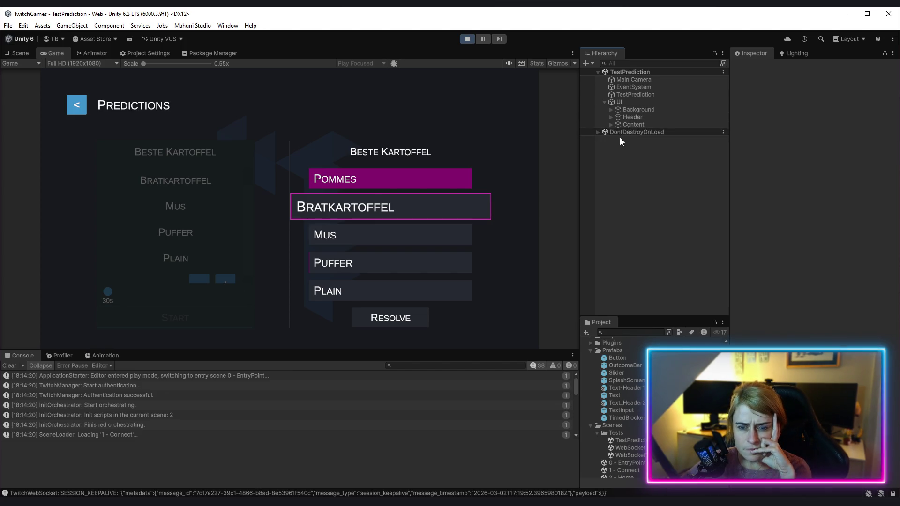
click(610, 124)
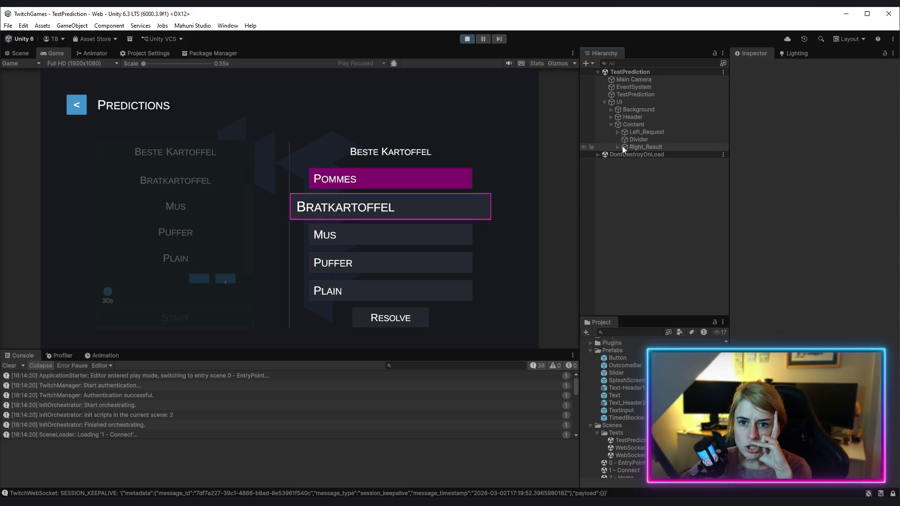
click(617, 147)
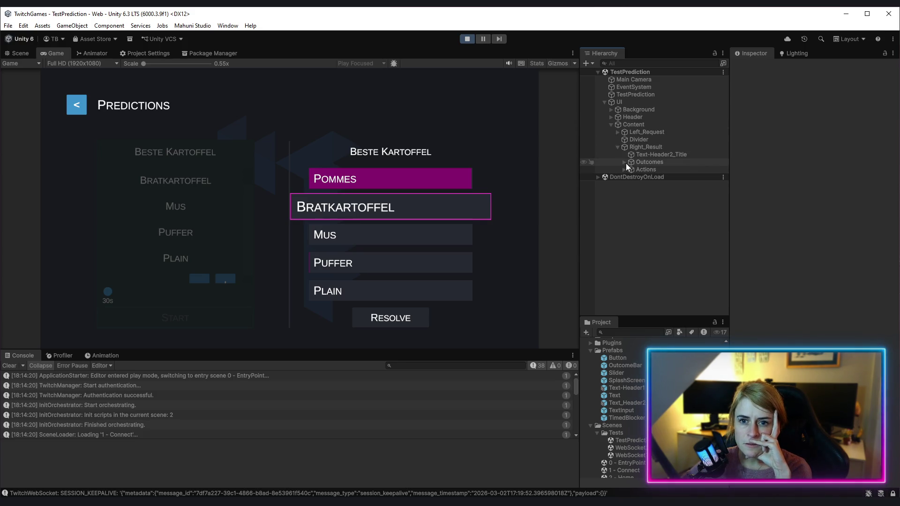
click(625, 162)
click(631, 169)
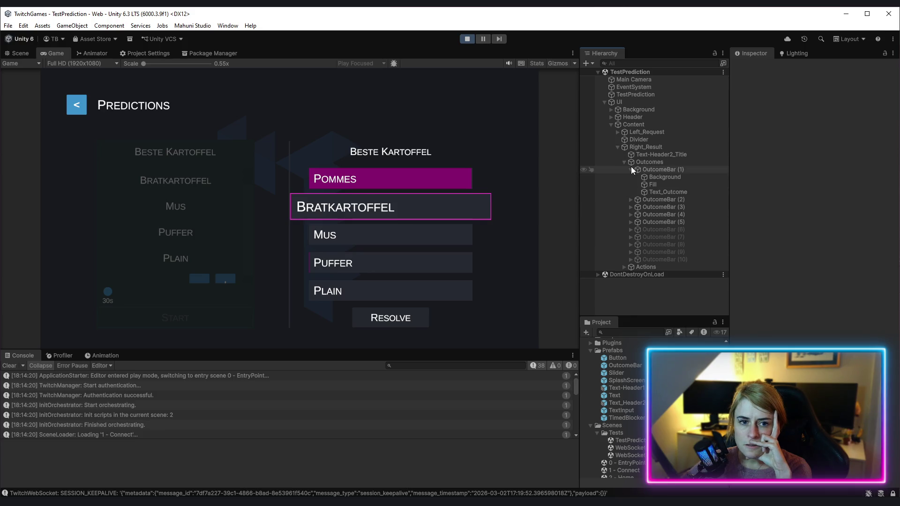
- In the Scene view, frame the outcome bars and inspect OutcomeBar (1) and OutcomeBar (2)'s selected state
click(18, 53)
scroll(331, 200, up, 5)
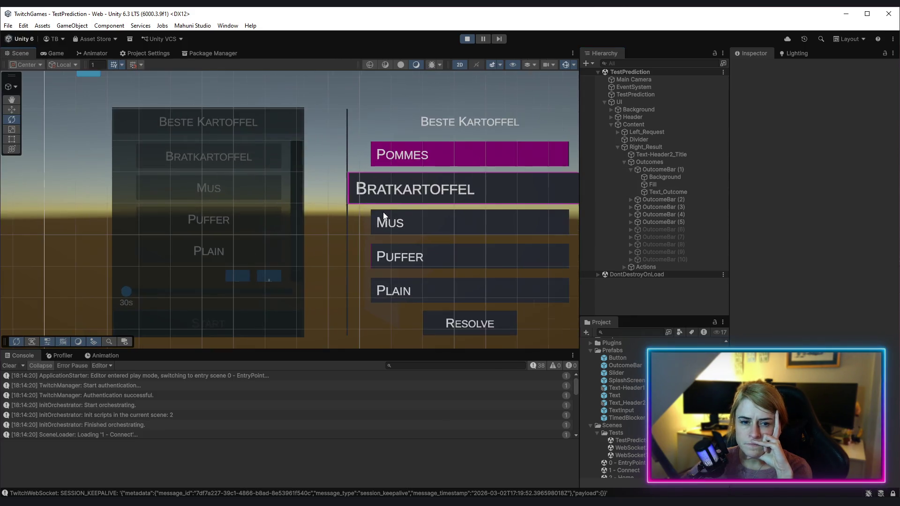
drag(331, 201, 361, 173)
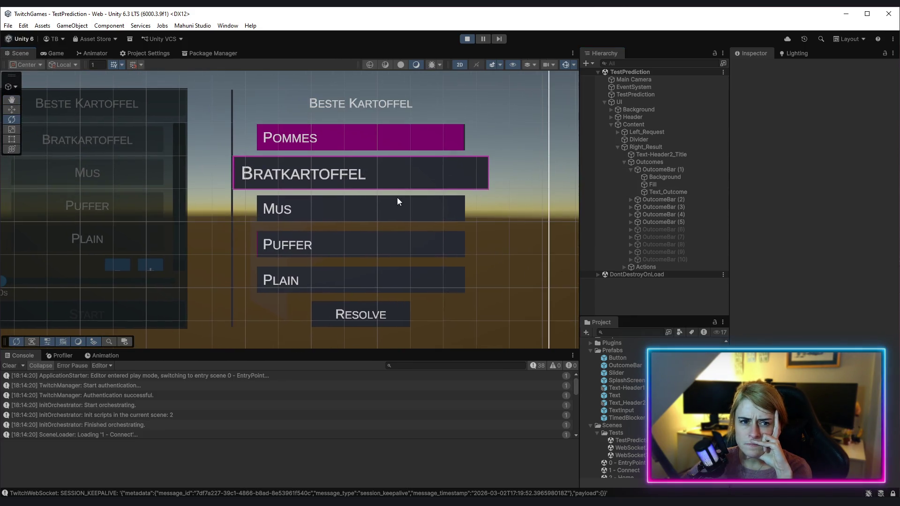
click(671, 175)
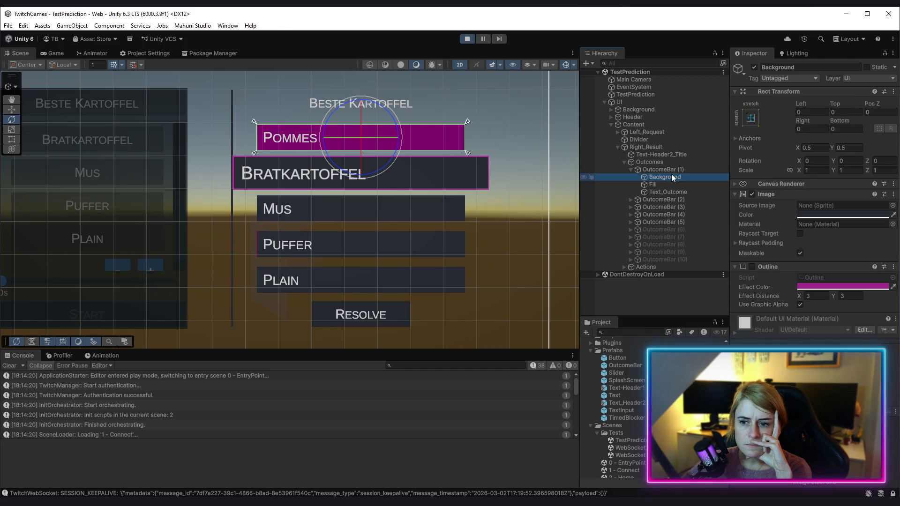
click(676, 171)
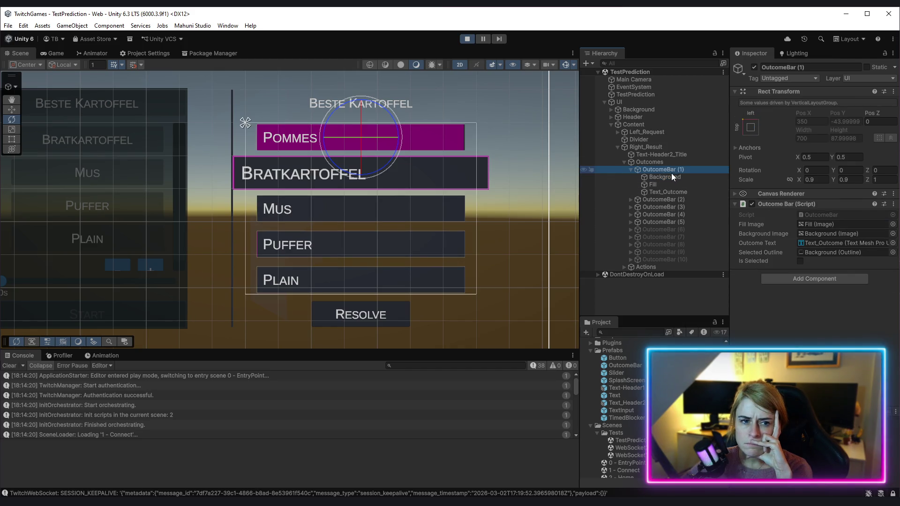
click(677, 199)
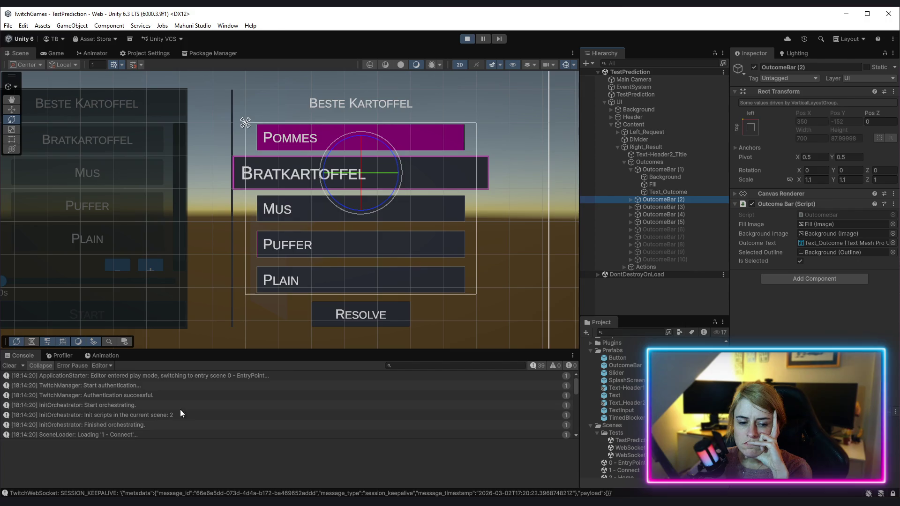
key(alt+Tab)
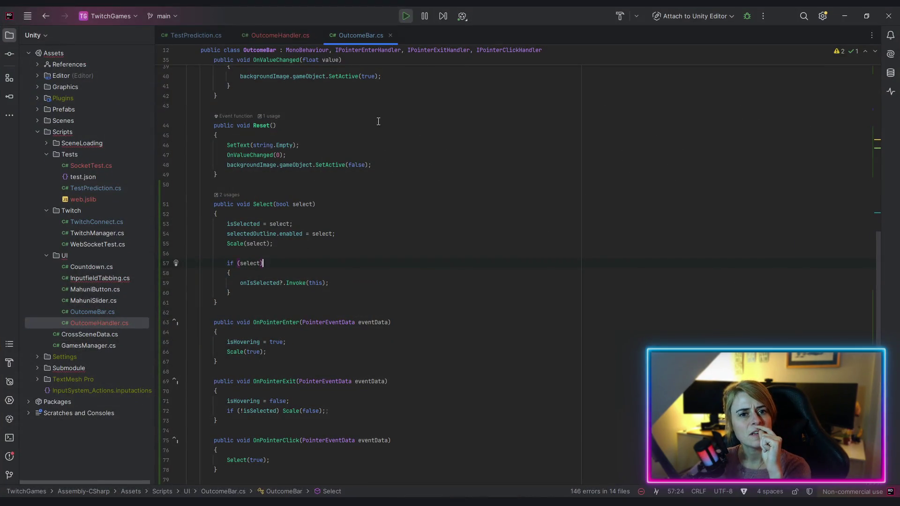
- Review OutcomeBar.cs: highlight backgroundImage usages and read OnValueChanged and Reset, without editing
scroll(440, 251, up, 10)
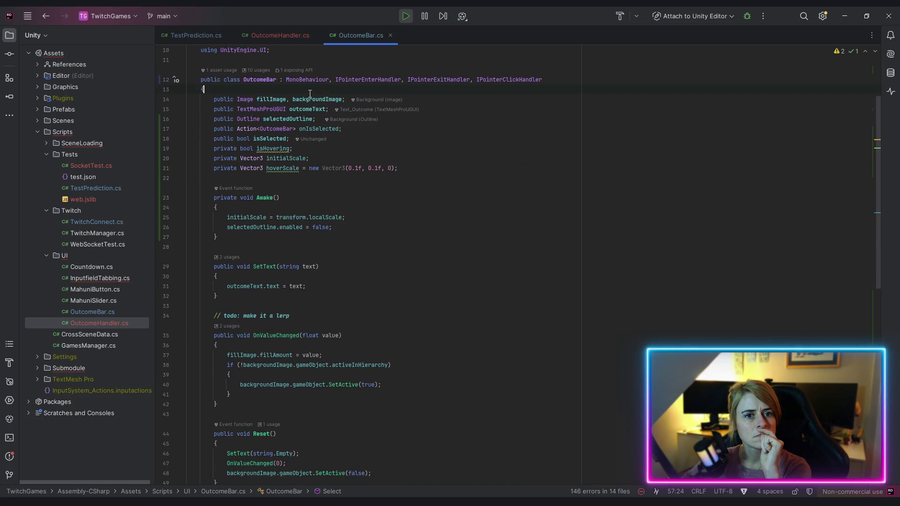
double_click(317, 100)
scroll(529, 205, down, 4)
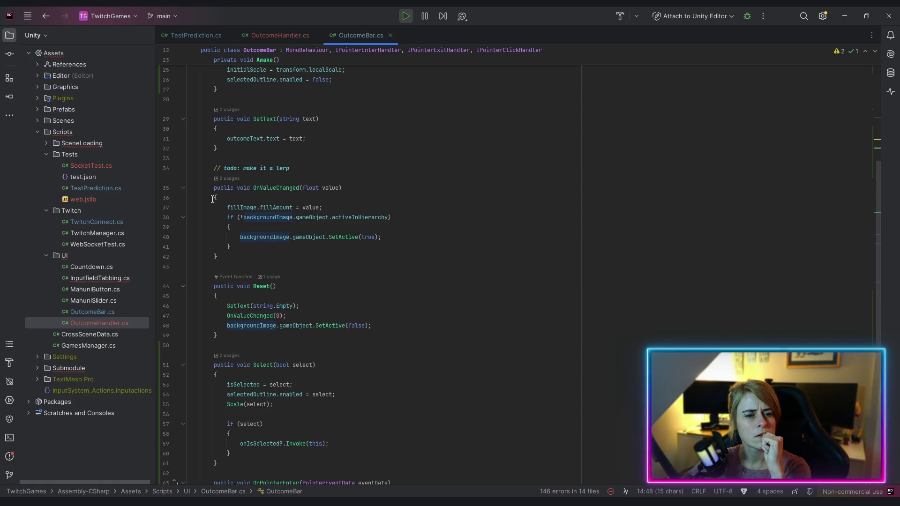
click(286, 188)
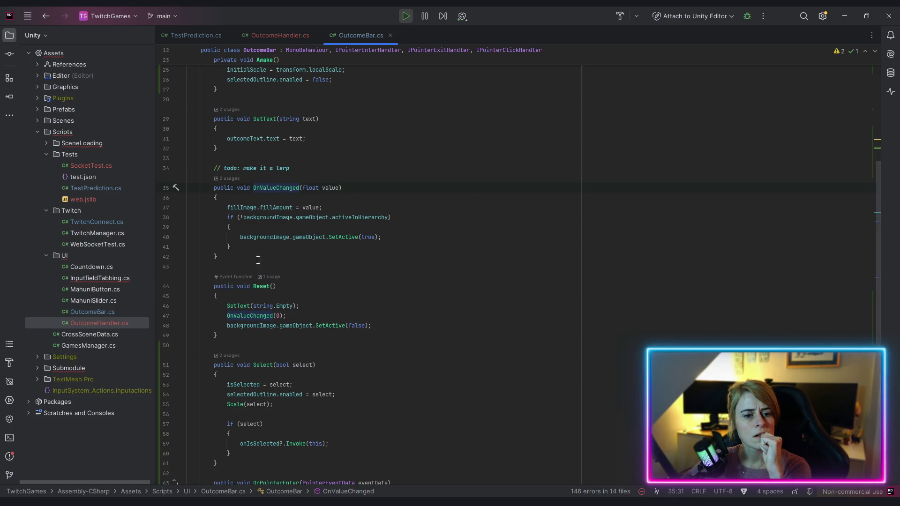
click(266, 286)
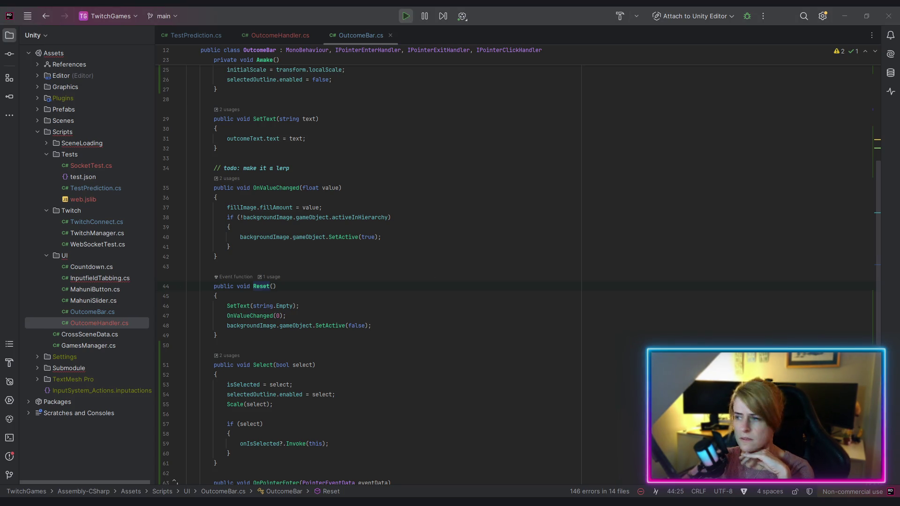
key(alt+Tab)
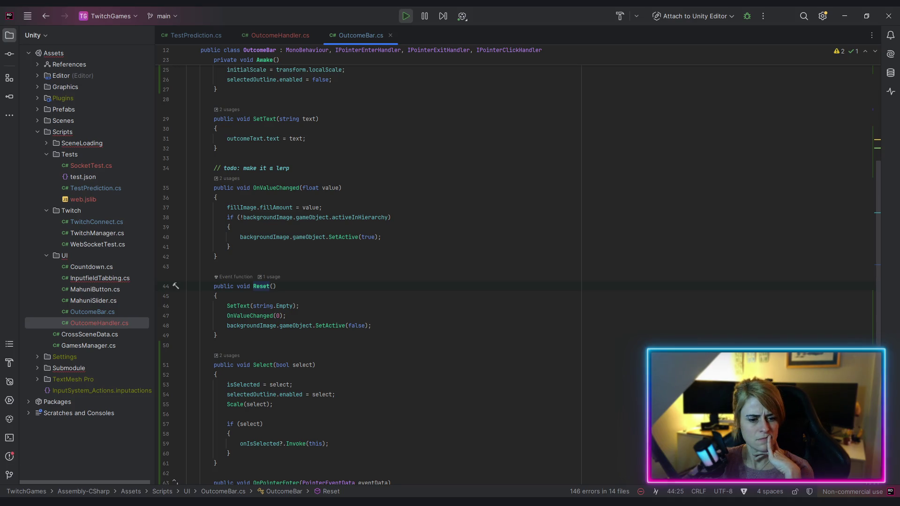
key(alt+Tab)
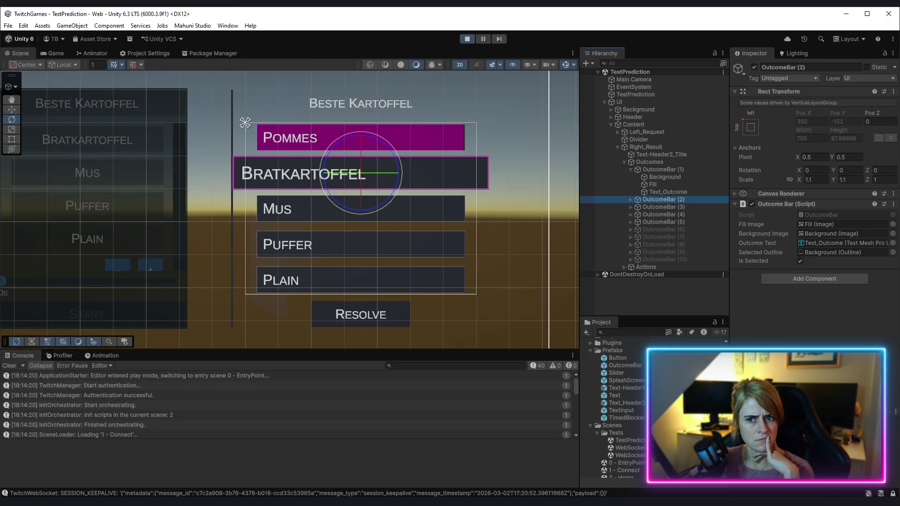
- Ping OutcomeBar (2)'s Background Image in the Hierarchy, then bring the Twitch predictions window over the editor
click(828, 234)
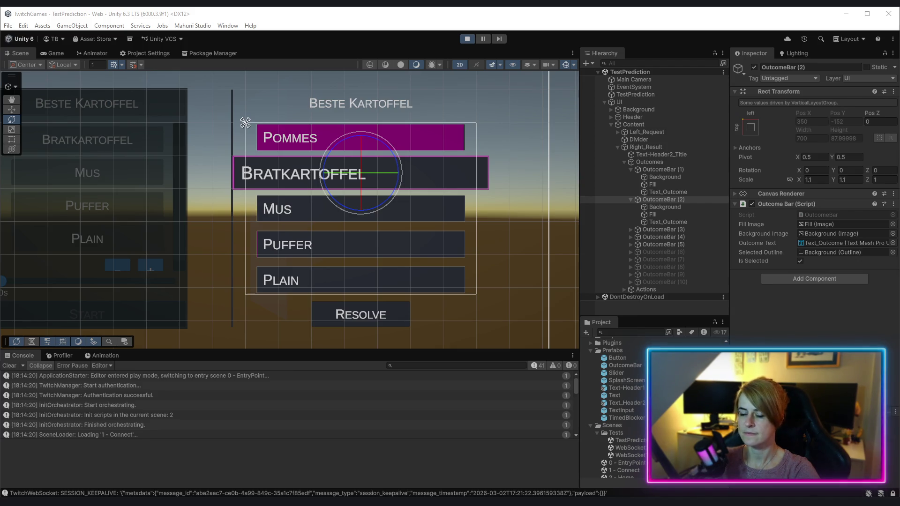
drag(899, 101, 383, 104)
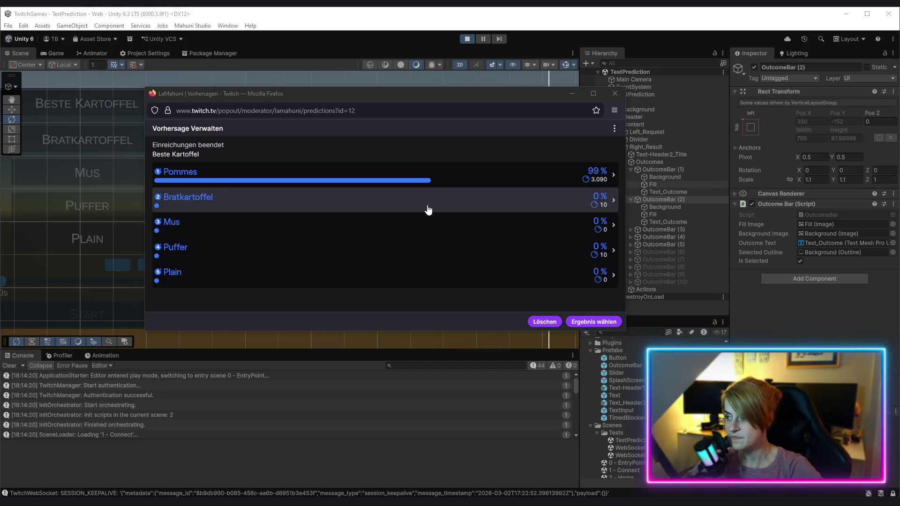
- End Beste Kartoffel with Bratkartoffel winning, ticking Nicht mehr anzeigen, then close the popup
click(277, 202)
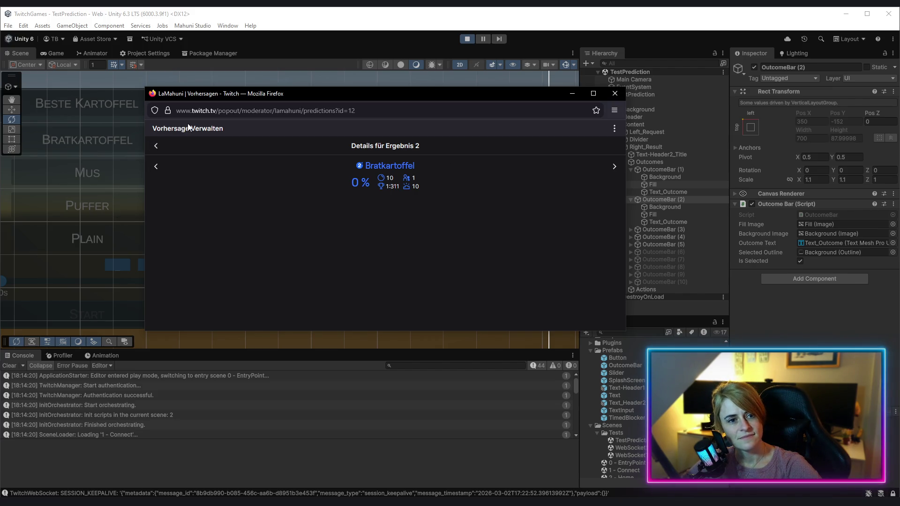
click(155, 146)
click(594, 320)
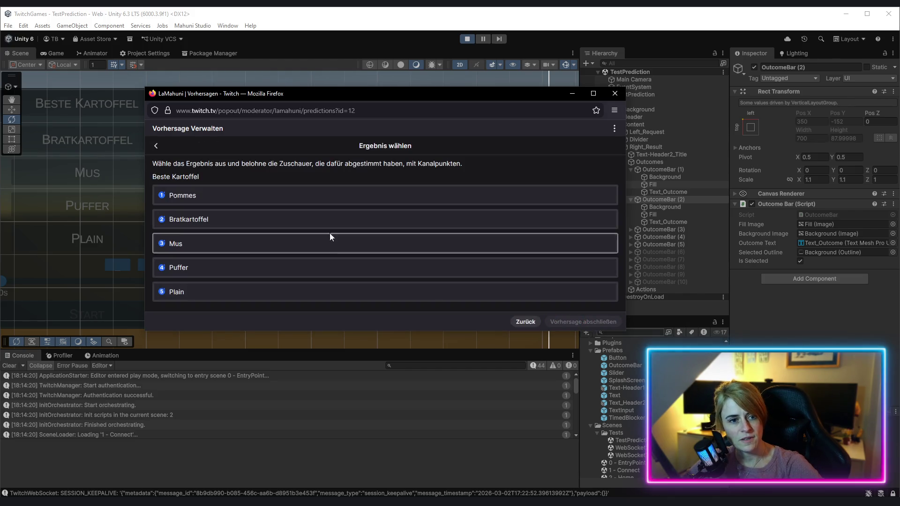
click(286, 221)
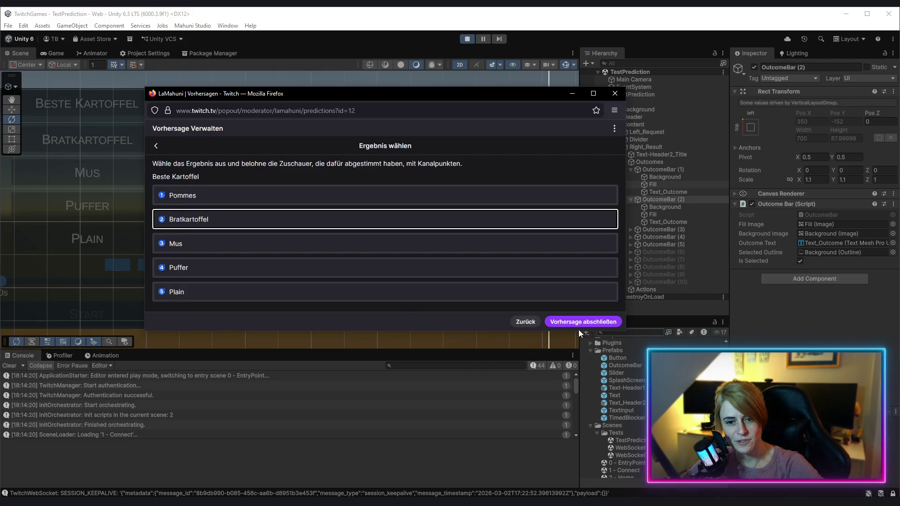
click(599, 320)
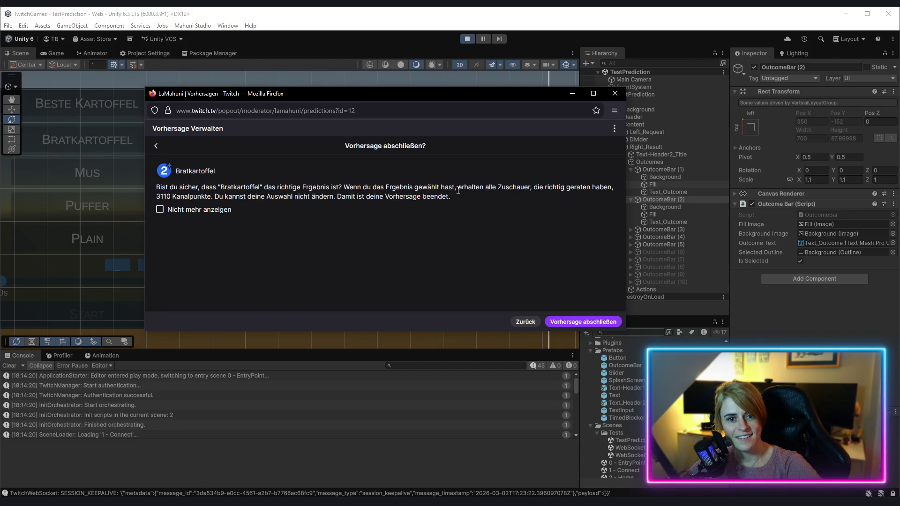
click(160, 209)
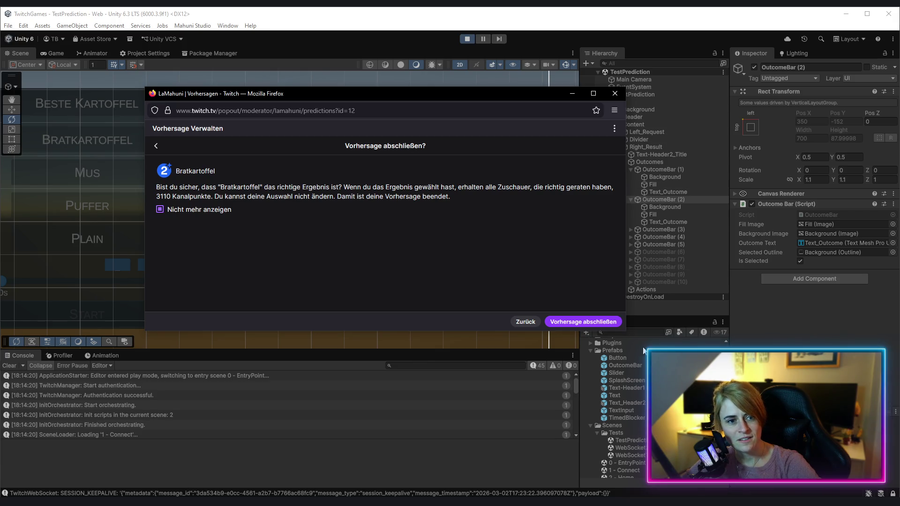
click(586, 323)
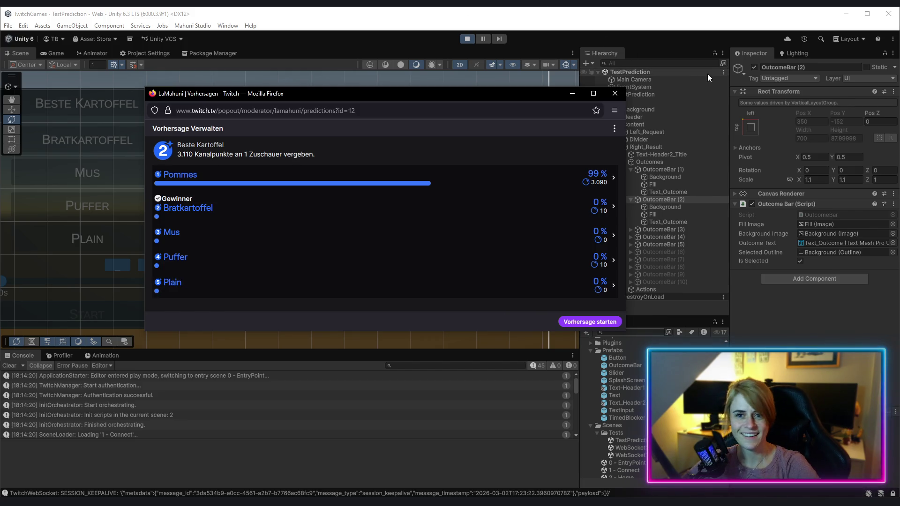
click(613, 94)
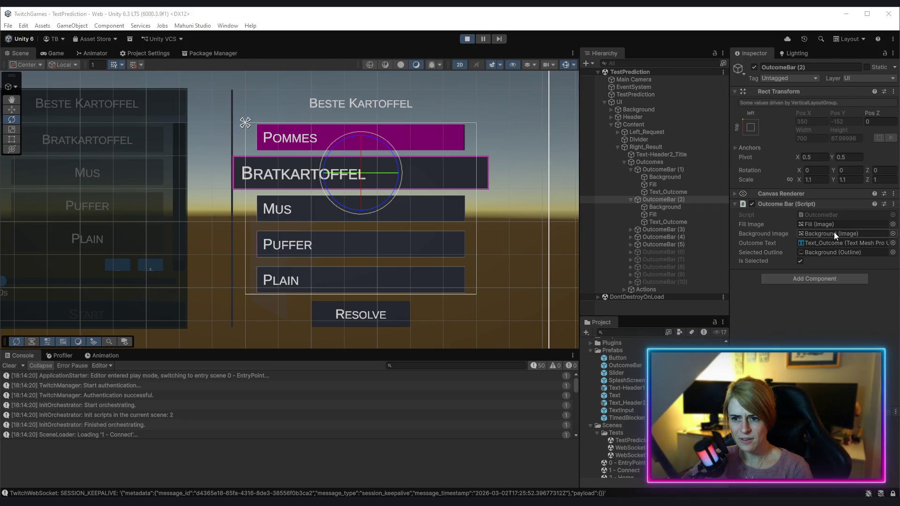
- Stop the running game so the editor returns to the '1 - Connect' scene
click(467, 38)
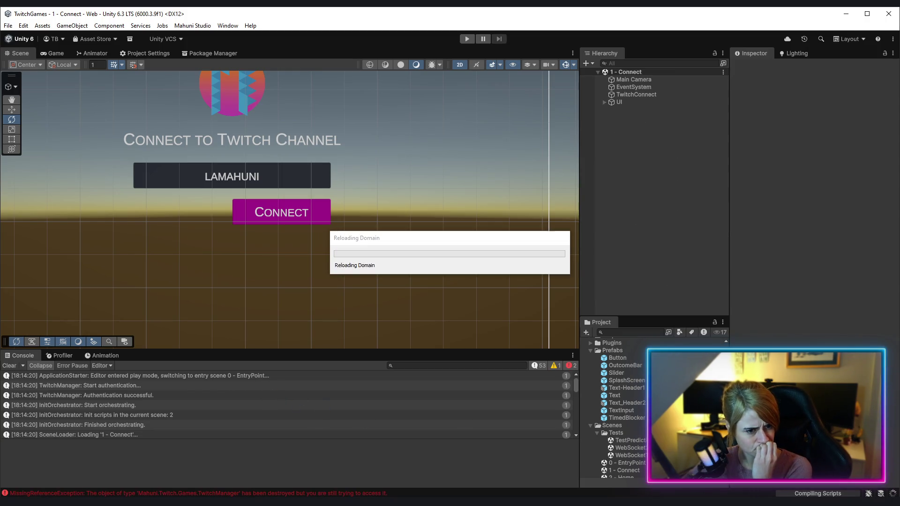
key(alt+Tab)
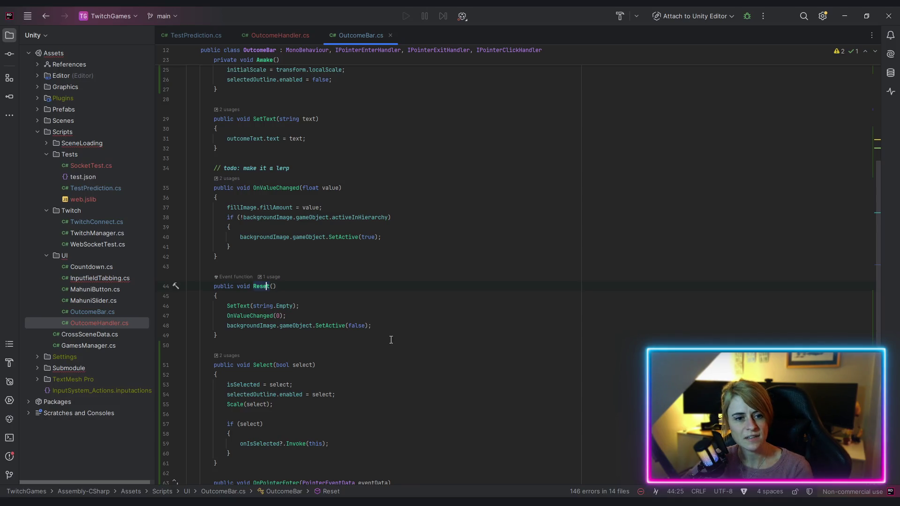
click(256, 237)
scroll(553, 277, up, 5)
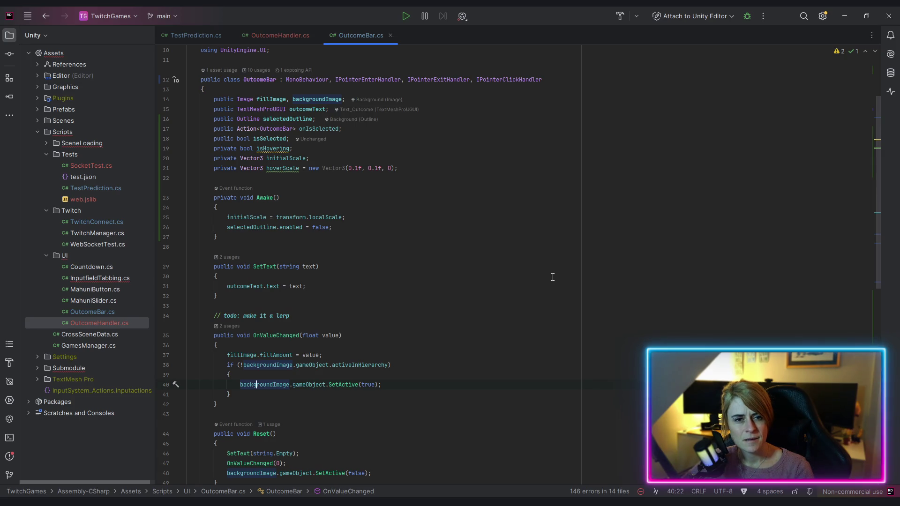
scroll(547, 278, down, 5)
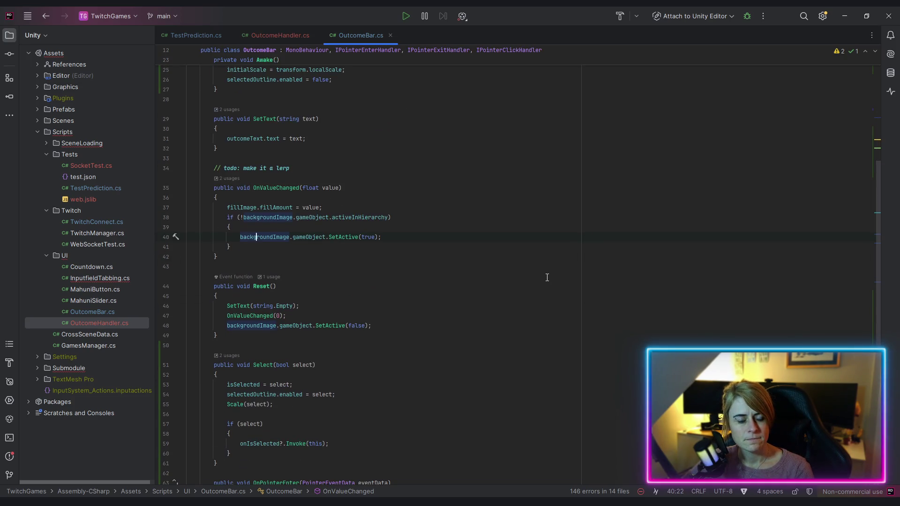
scroll(547, 277, up, 8)
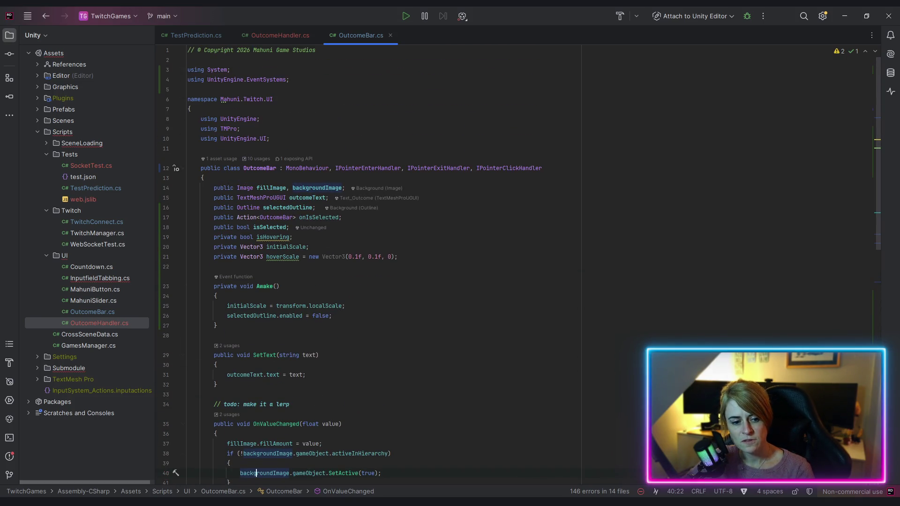
key(alt+Tab)
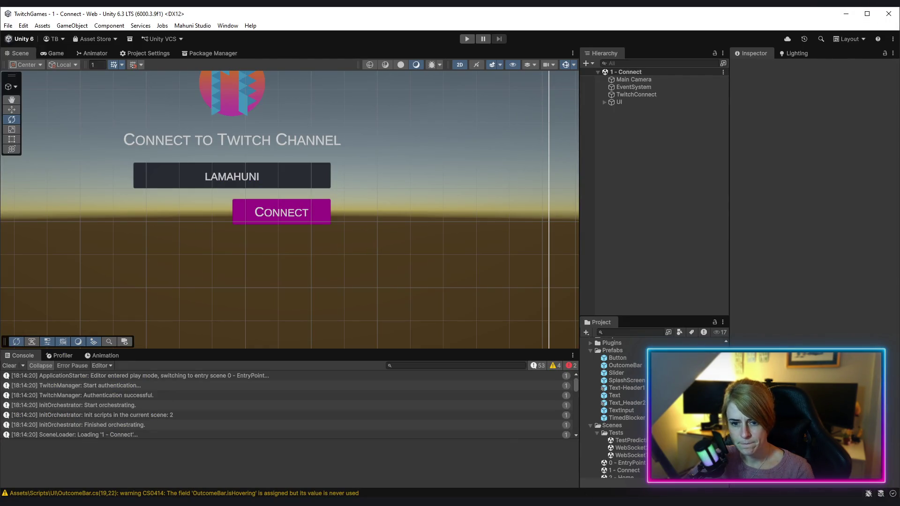
- Open the OutcomeBar prefab and toggle the Background object's Image off and back on
click(623, 366)
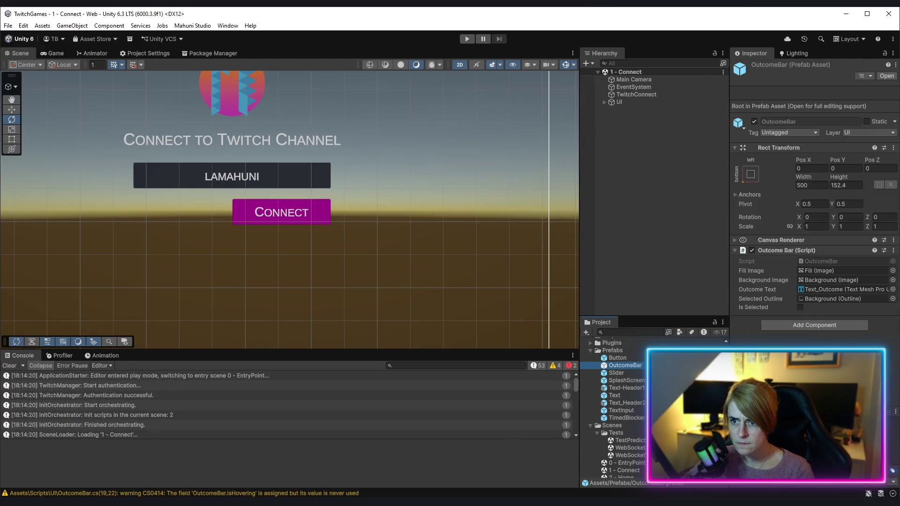
click(888, 76)
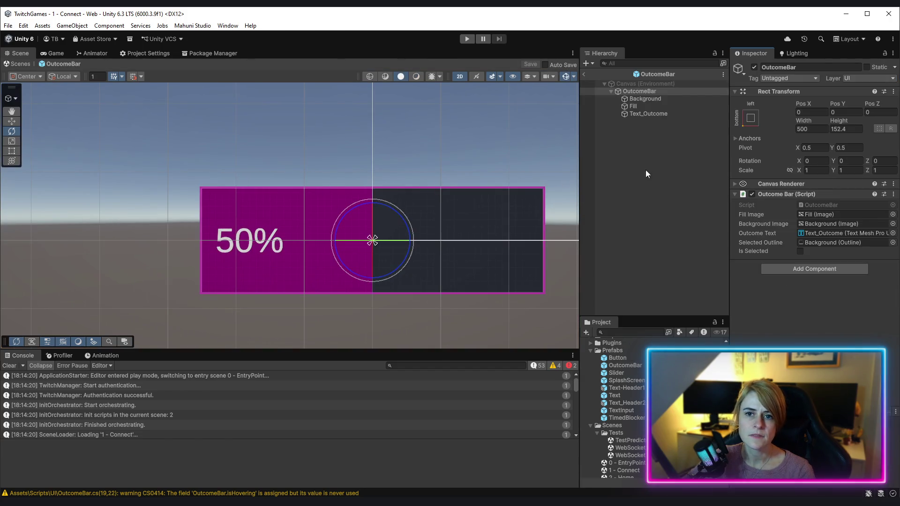
click(646, 98)
drag(560, 219, 507, 209)
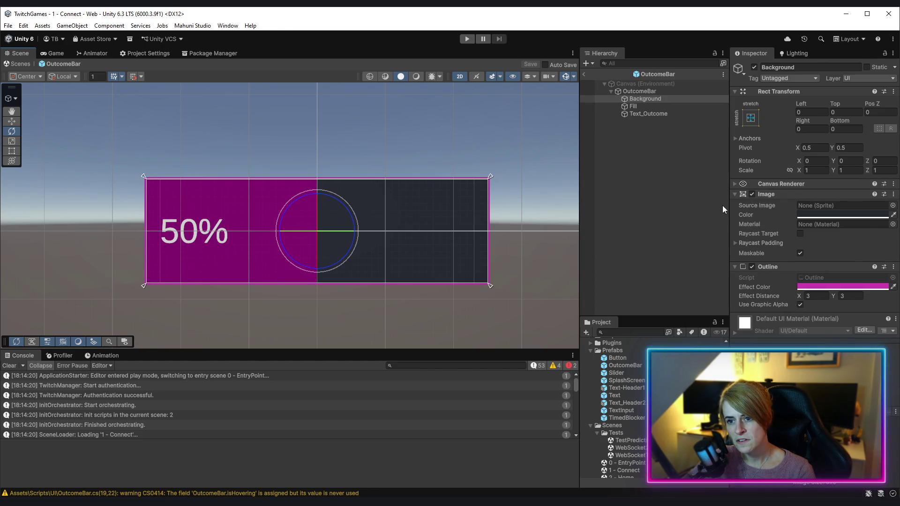
click(752, 194)
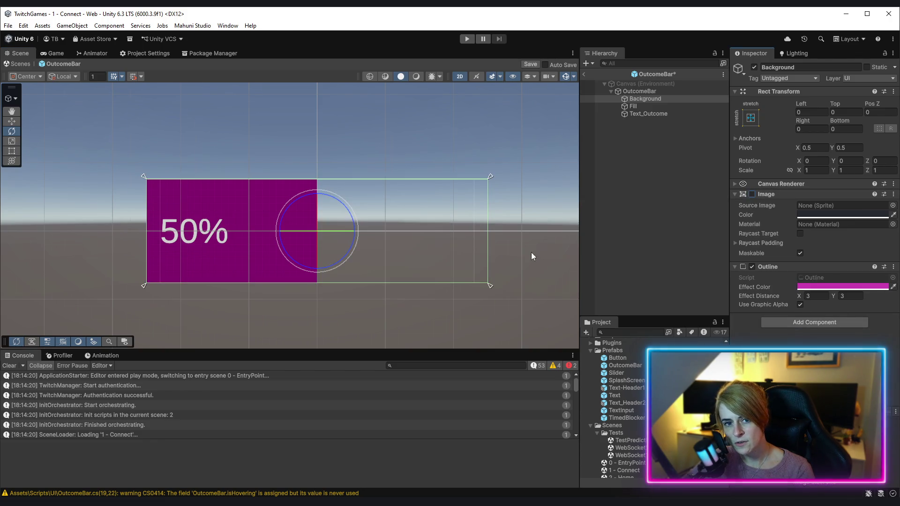
click(332, 270)
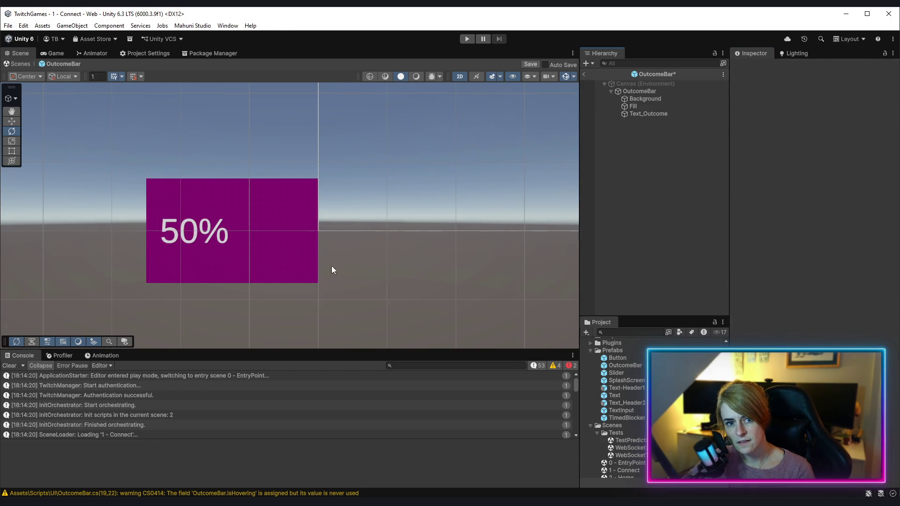
click(658, 99)
click(752, 195)
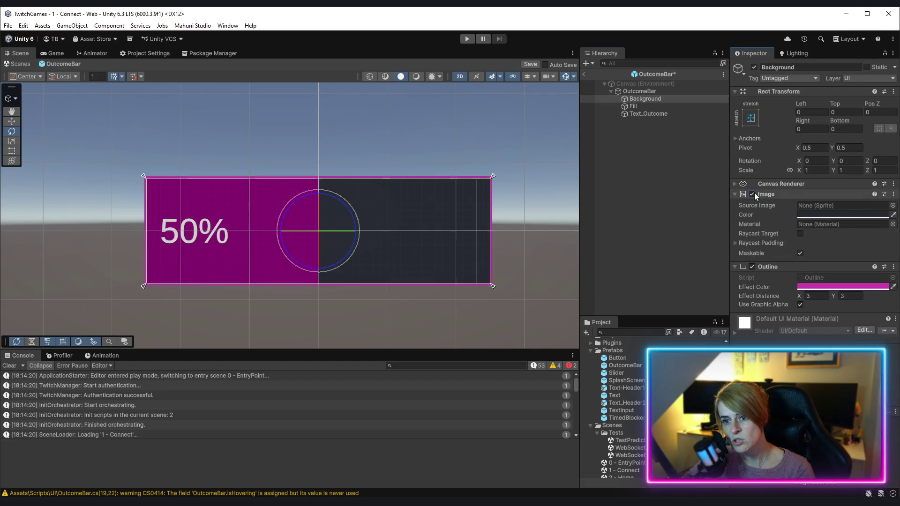
- Leave the Background colour fully opaque, save the OutcomeBar prefab and exit prefab mode
click(844, 214)
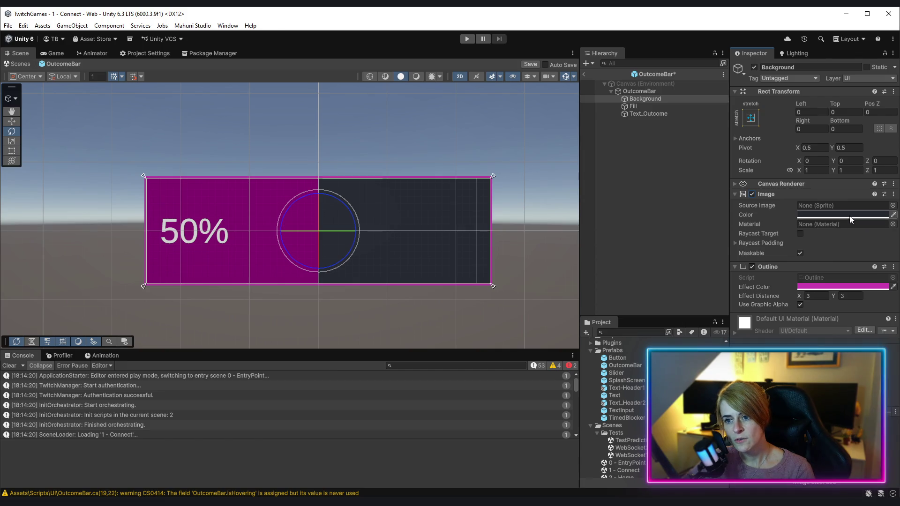
mouse_move(844, 398)
mouse_down()
mouse_move(799, 398)
mouse_move(887, 399)
mouse_move(821, 399)
mouse_up()
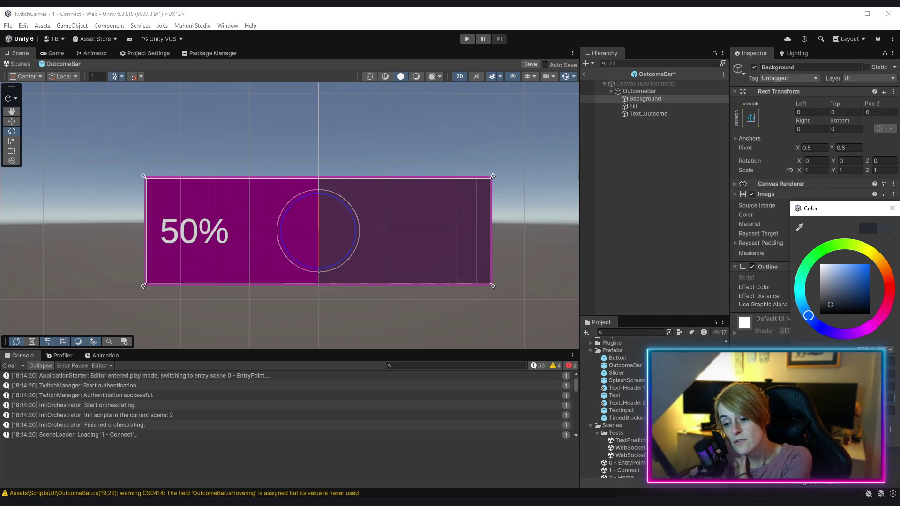
drag(821, 398, 882, 399)
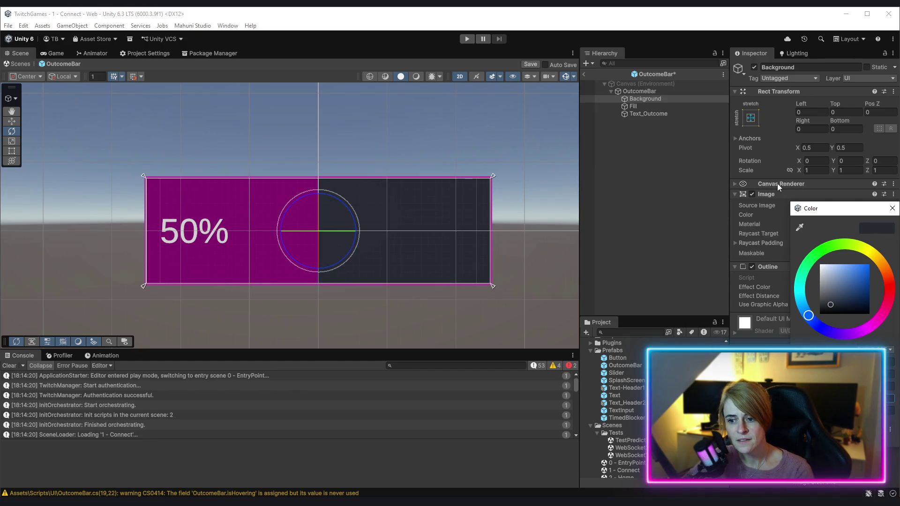
click(892, 208)
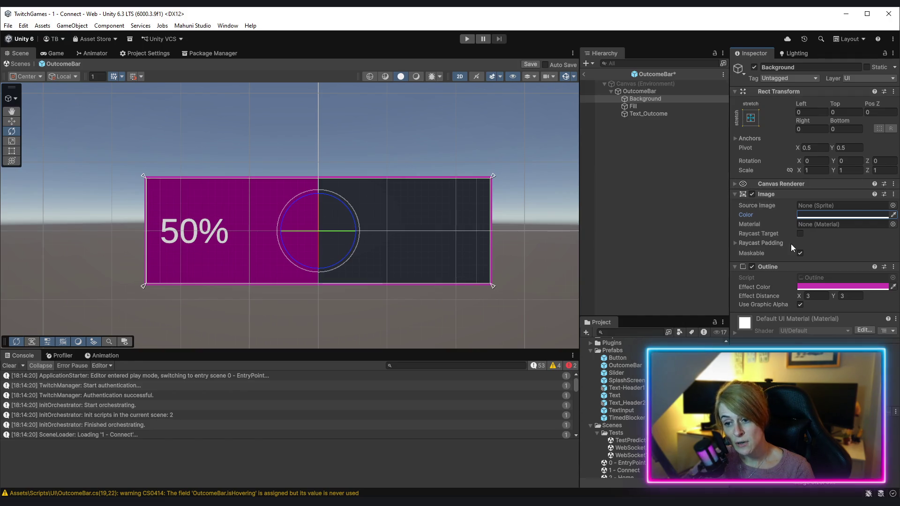
click(531, 64)
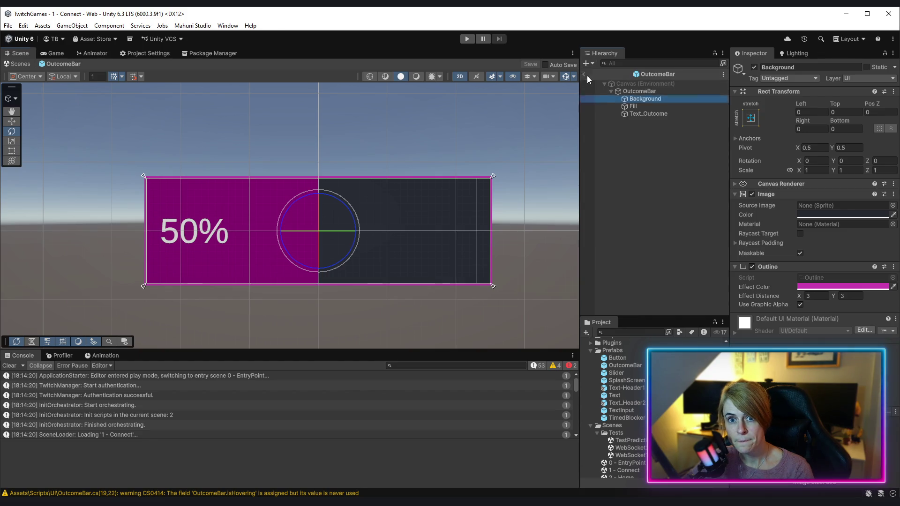
click(586, 75)
key(alt+Tab)
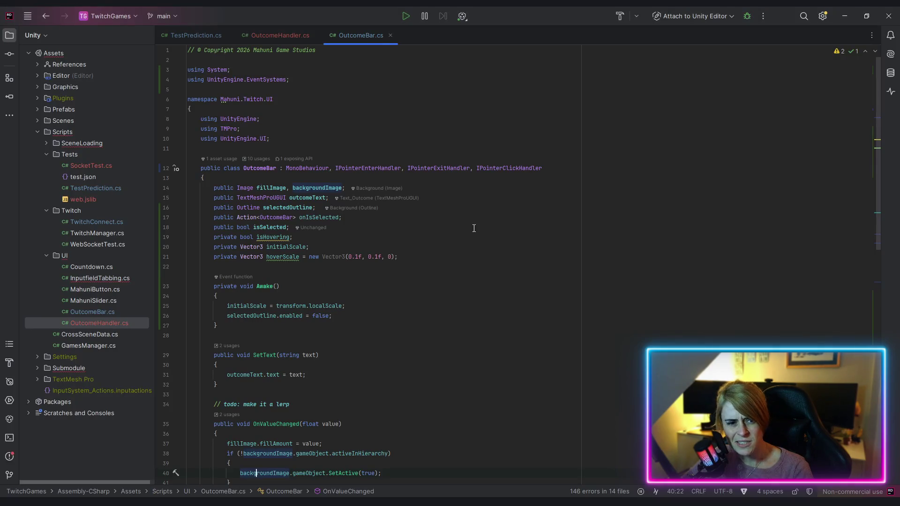
- Comment out the backgroundImage.SetActive lines in OnValueChanged (line 40) and Reset (line 48)
scroll(181, 342, down, 6)
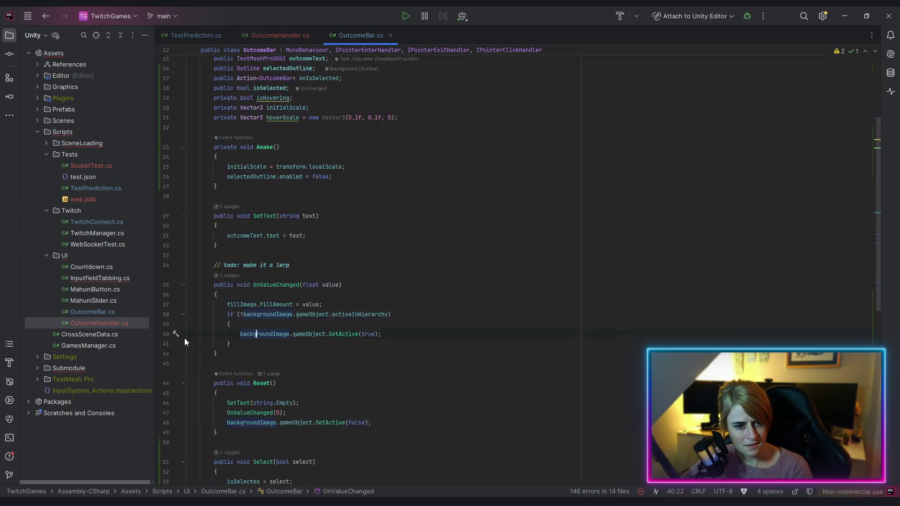
click(240, 237)
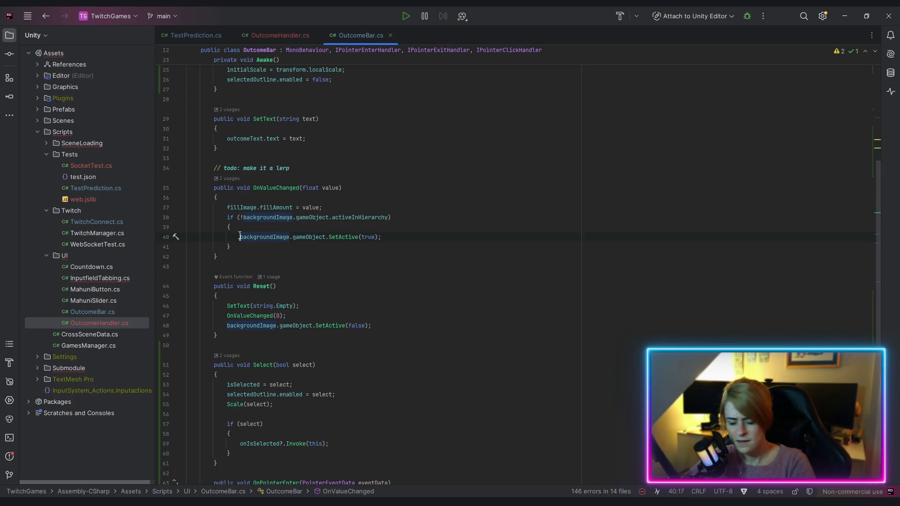
text(//)
click(227, 326)
text(//)
- Revert the accidental edit to the fillImage declaration on line 14, then return to Unity
scroll(368, 159, up, 5)
click(286, 99)
text(;)
scroll(438, 301, down, 4)
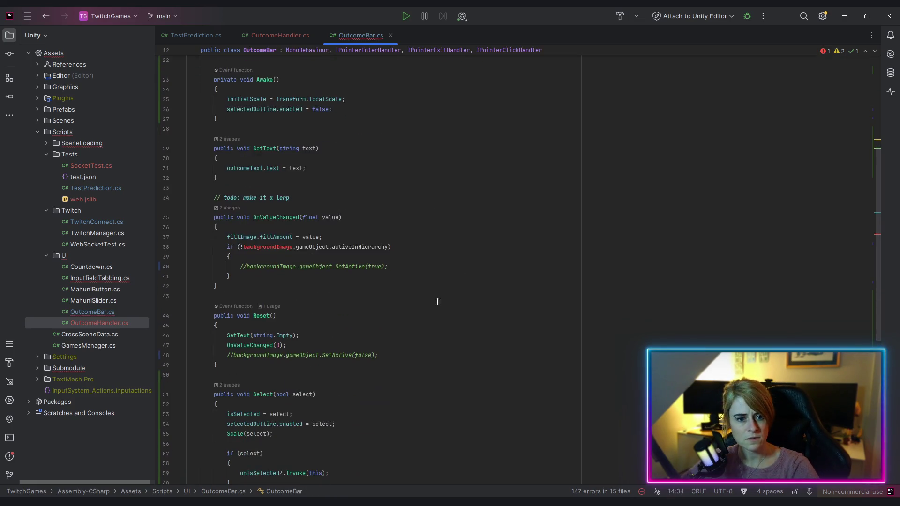
scroll(236, 267, up, 7)
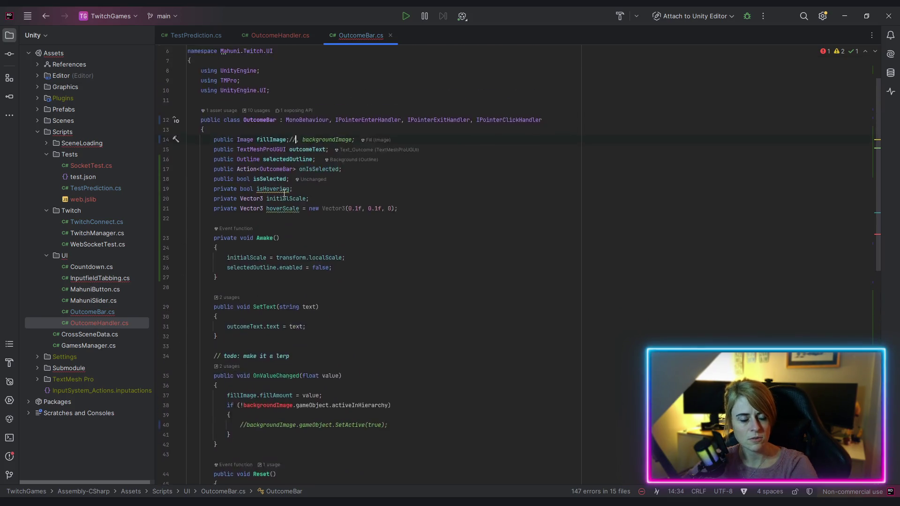
key(BackSpace)
key(BackSpace)
key(BackSpace)
text(,)
click(588, 312)
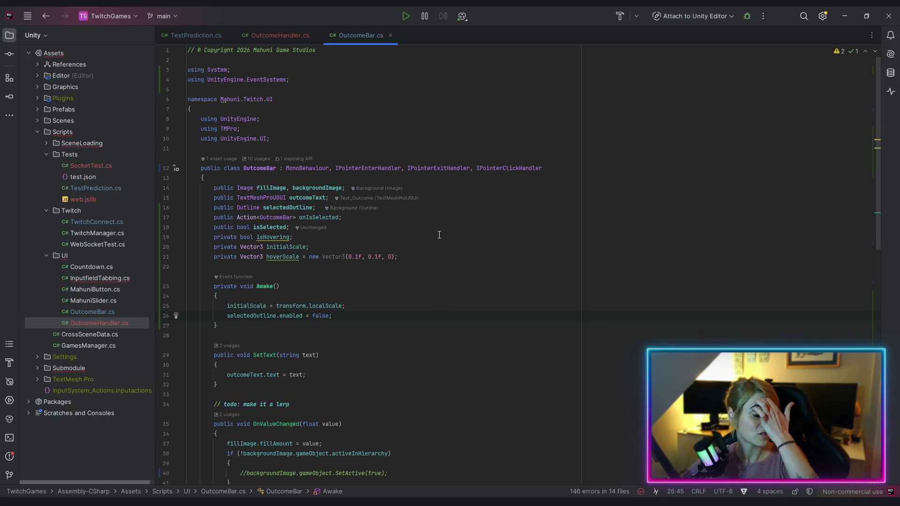
click(845, 16)
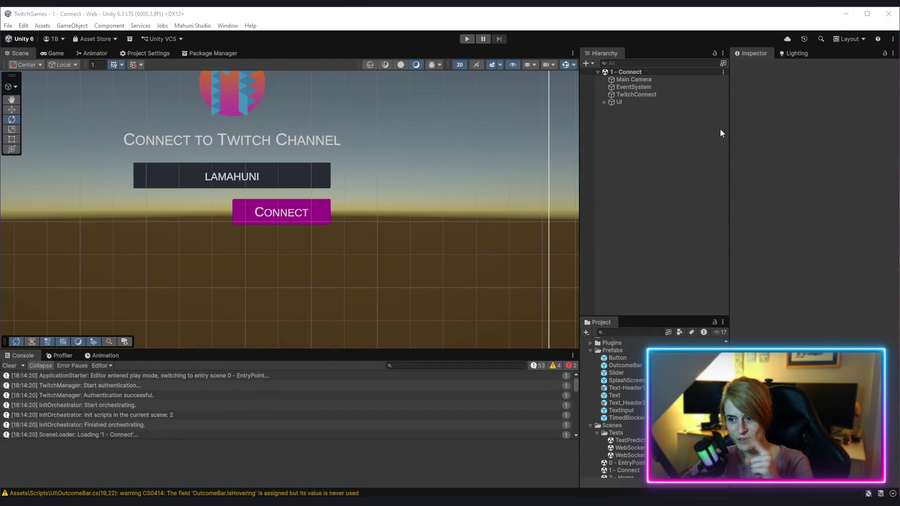
- Enter play mode, connect to the Twitch channel, and open the Test Prediction screen
click(467, 39)
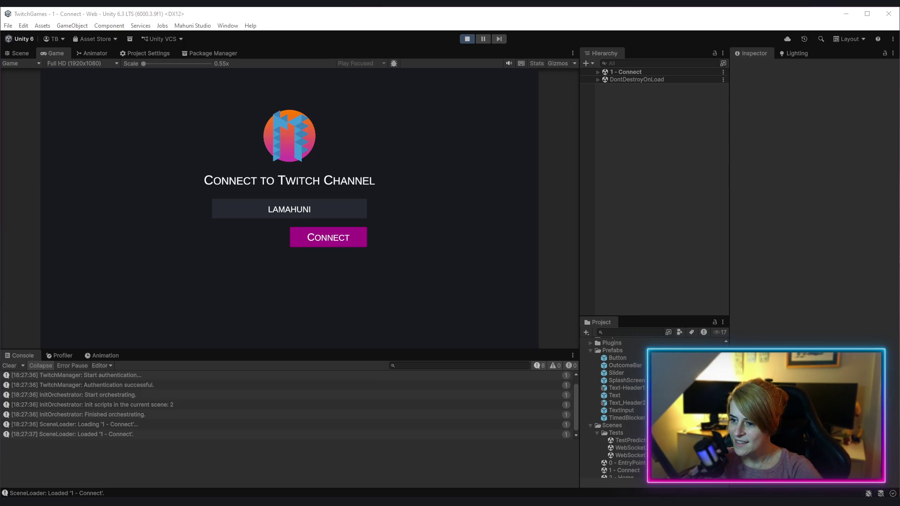
click(693, 165)
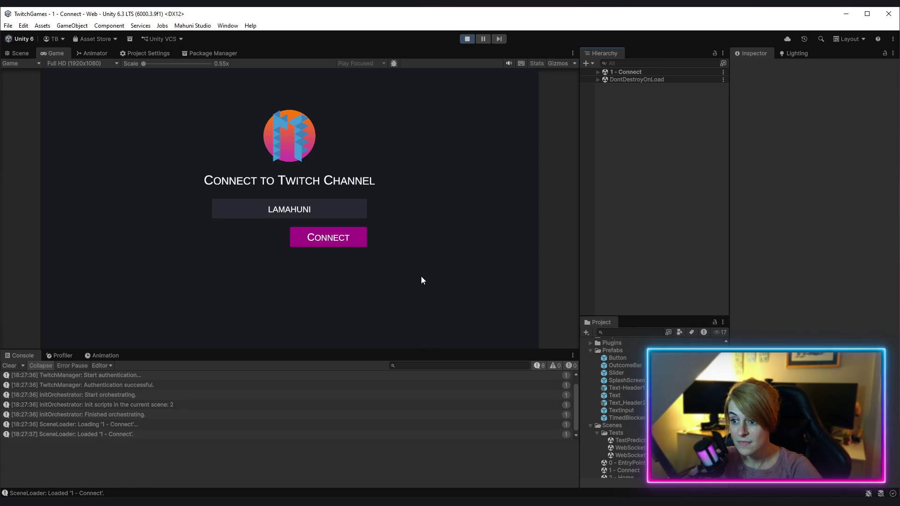
click(300, 240)
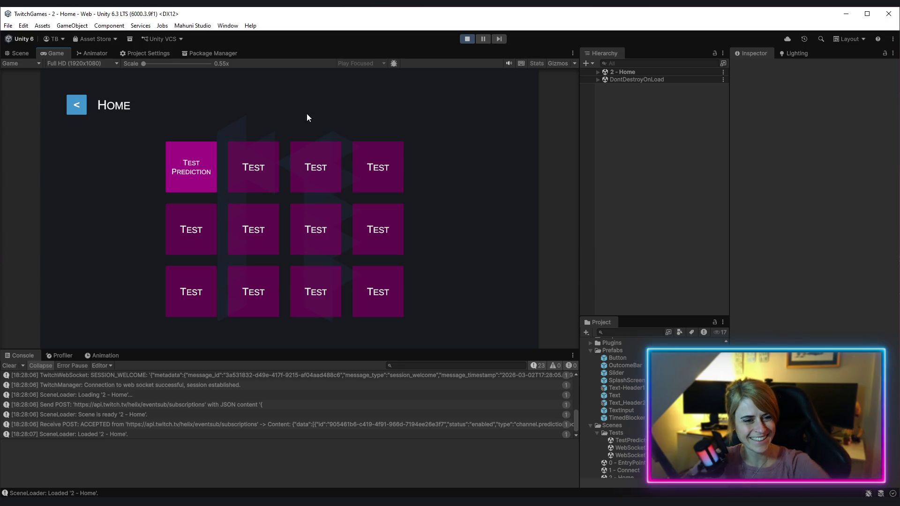
click(192, 169)
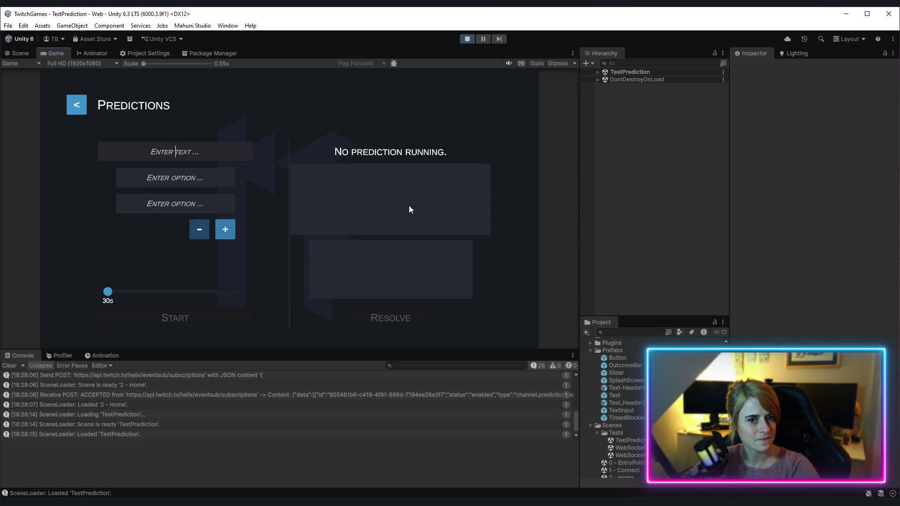
- Click the lower and upper outcome bars to check the magenta outline, add a third option, then stop
click(421, 254)
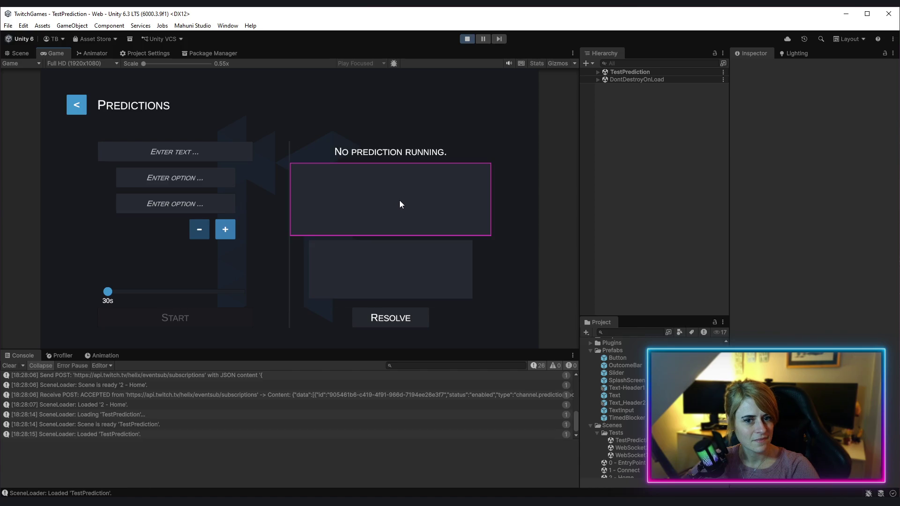
click(429, 212)
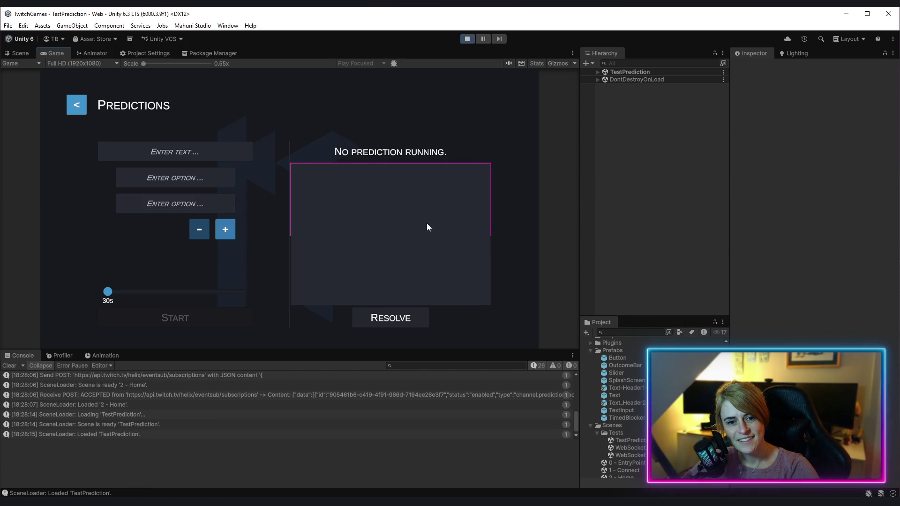
click(425, 255)
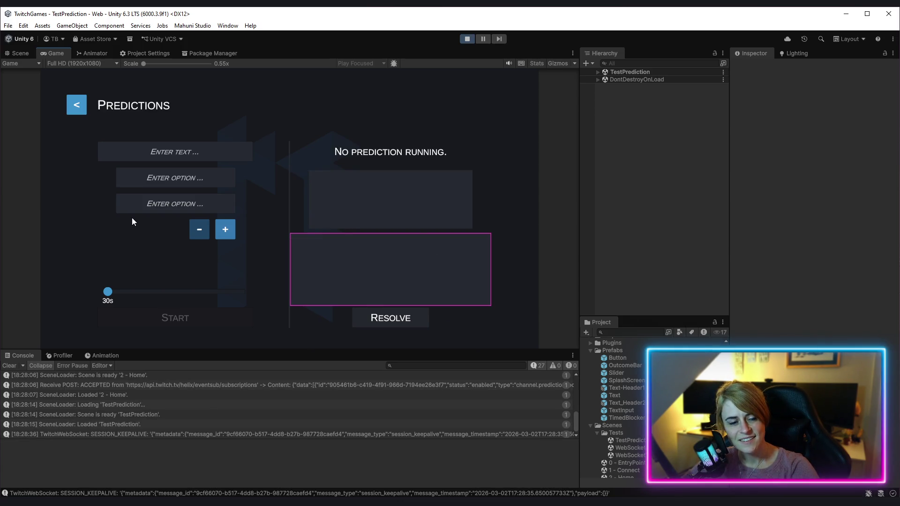
click(187, 153)
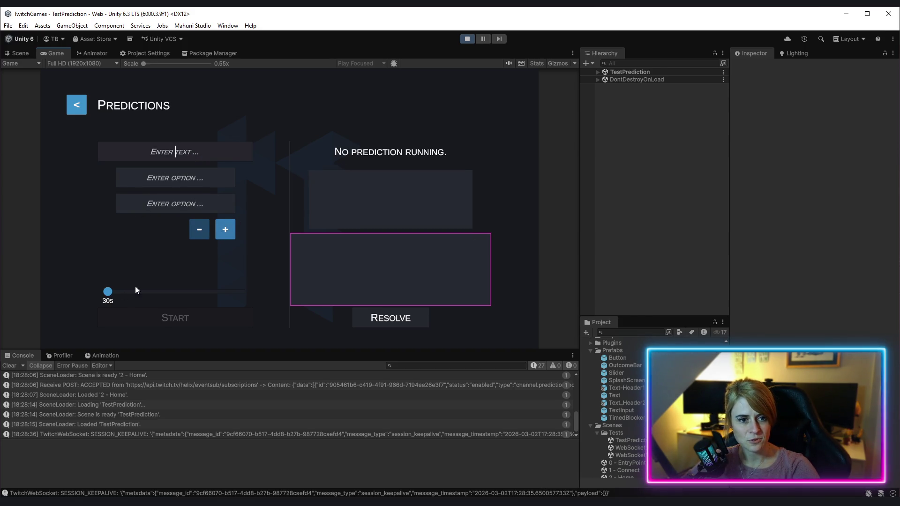
click(226, 228)
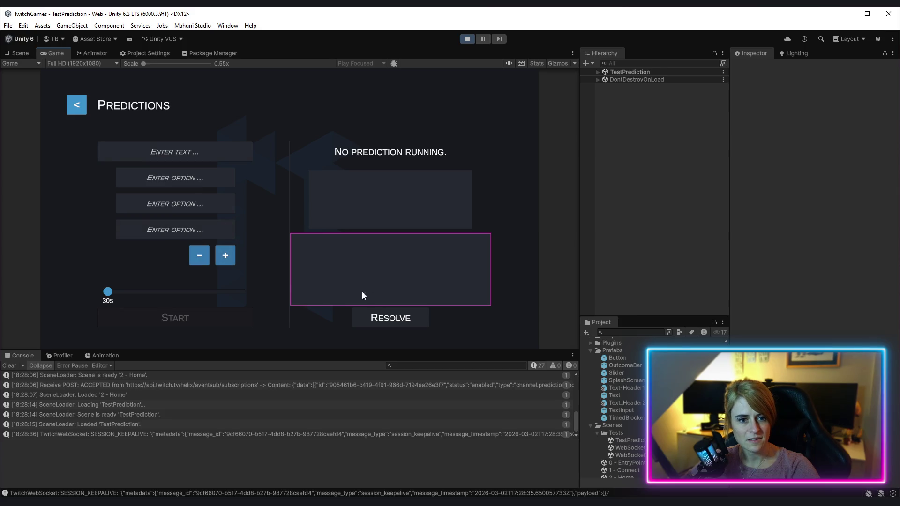
click(470, 37)
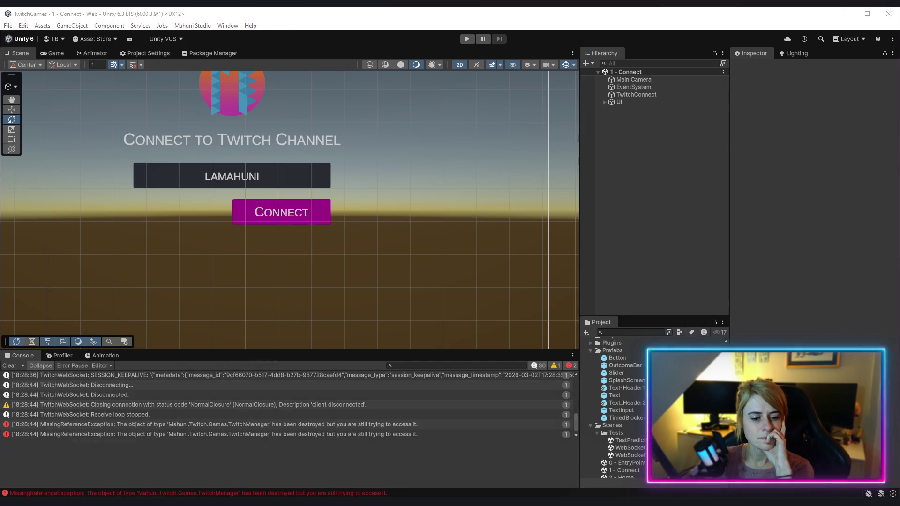
- Review OutcomeBar.cs in Rider, minimize it, and select the OutcomeBar prefab asset in Unity
key(alt+Tab)
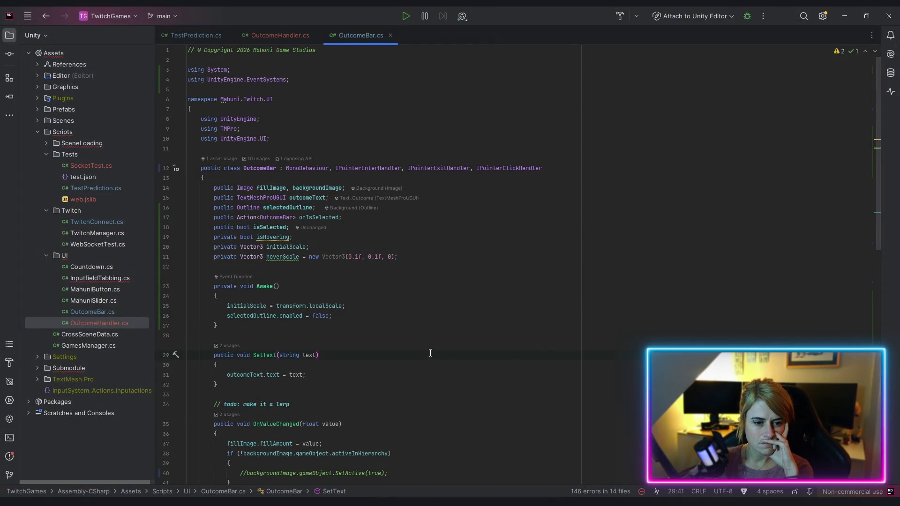
scroll(425, 351, down, 5)
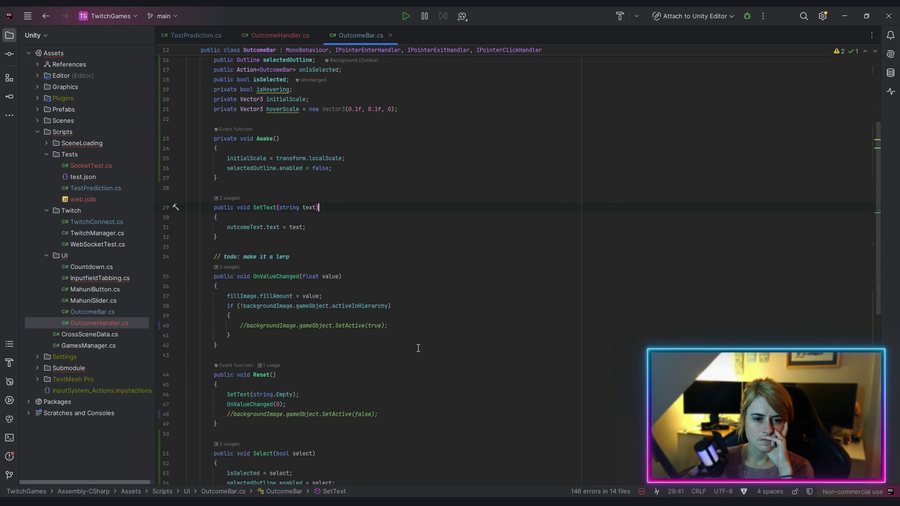
scroll(418, 348, down, 2)
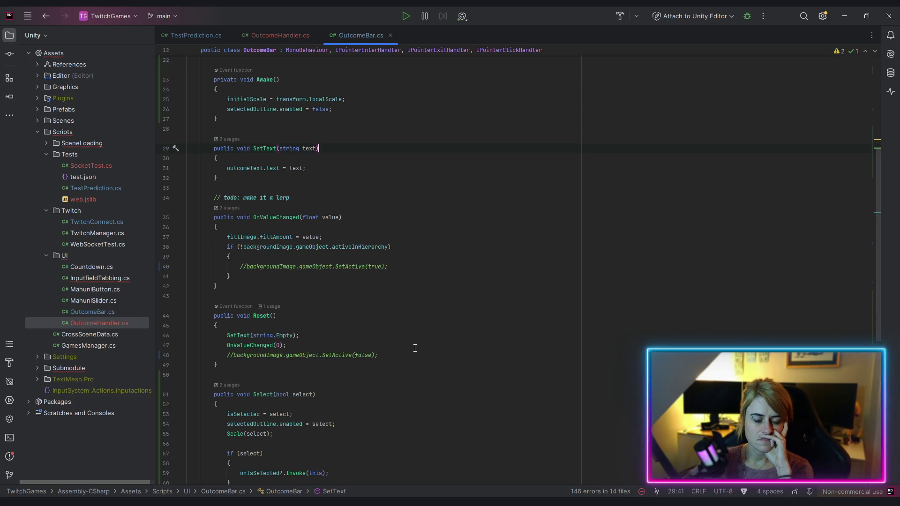
click(847, 16)
click(629, 366)
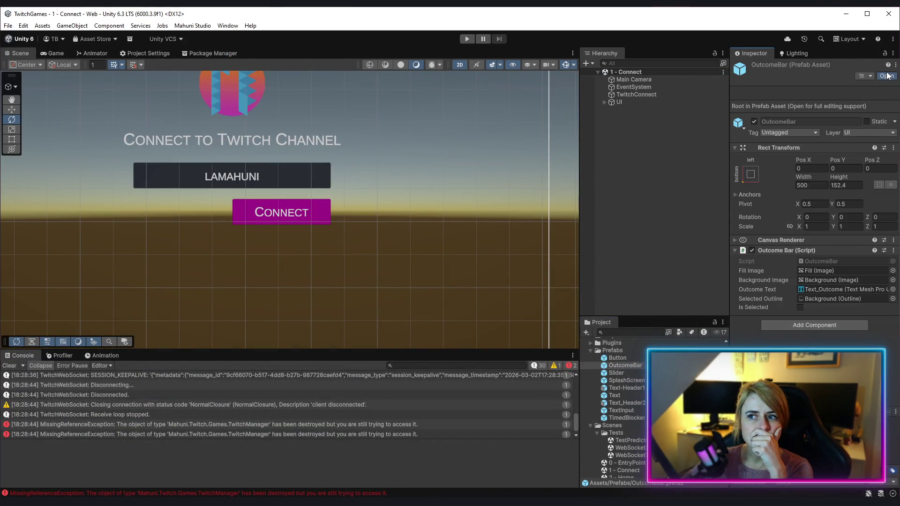
- Open the OutcomeBar prefab and inspect its Background and Fill objects' components
click(886, 76)
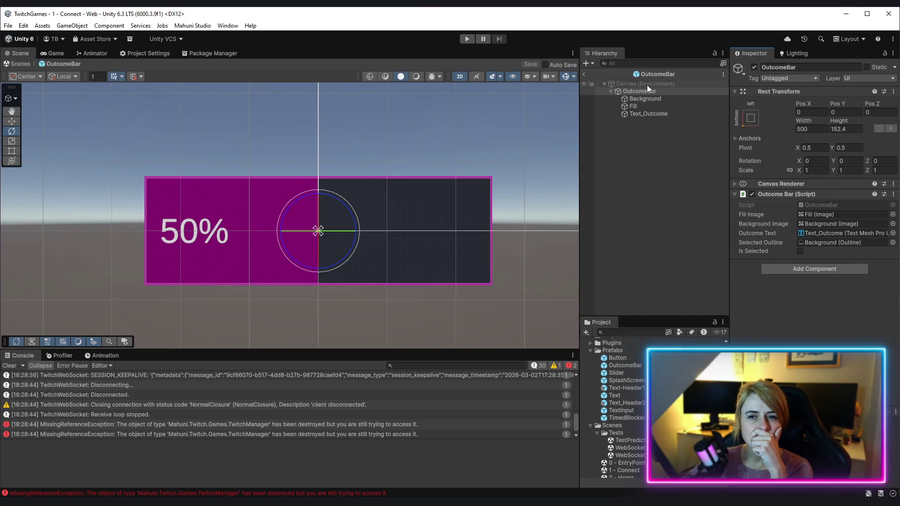
click(649, 100)
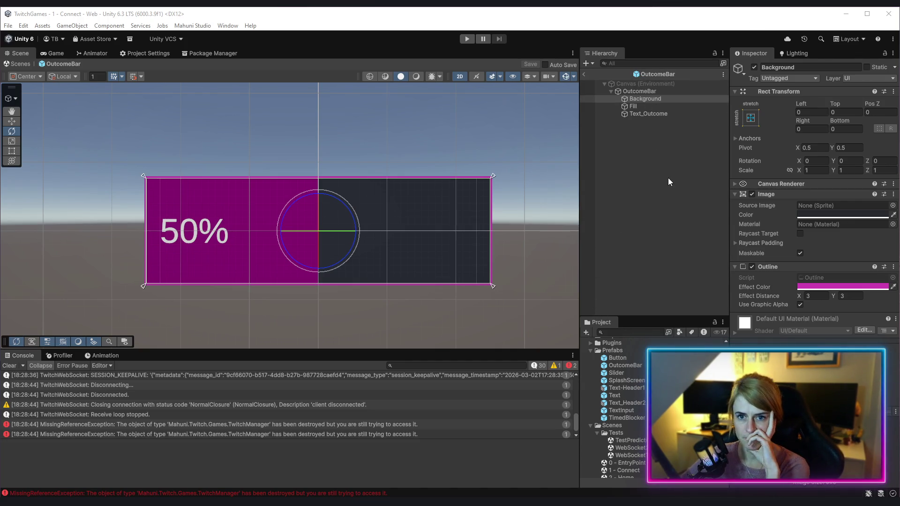
click(637, 106)
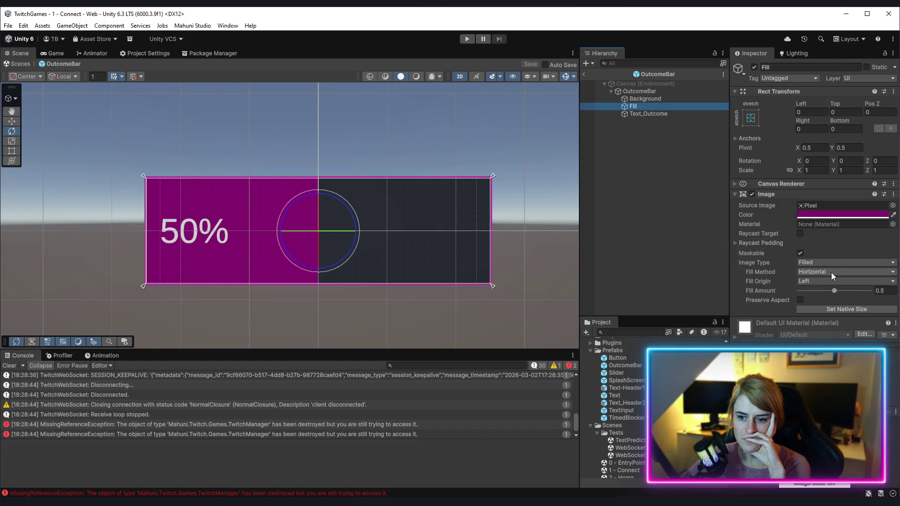
- Copy the Background's Outline component onto Fill, then remove it from Fill again
click(656, 99)
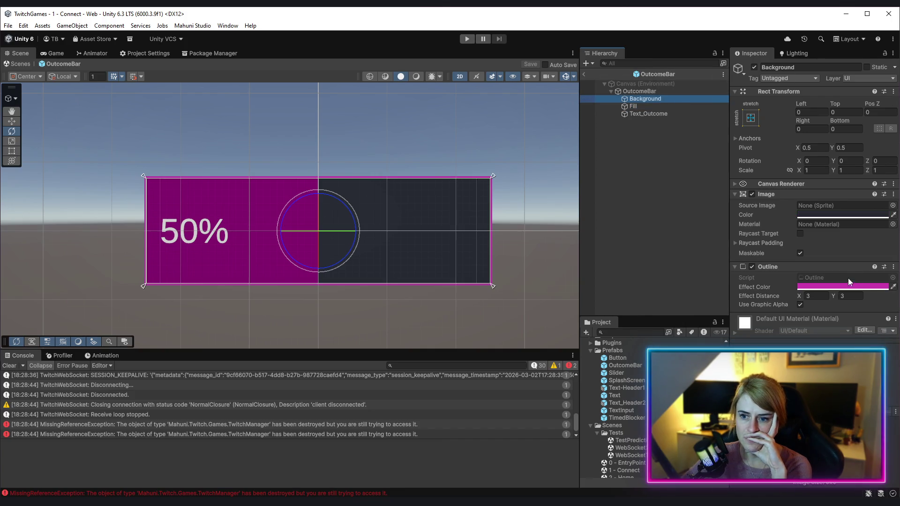
click(893, 267)
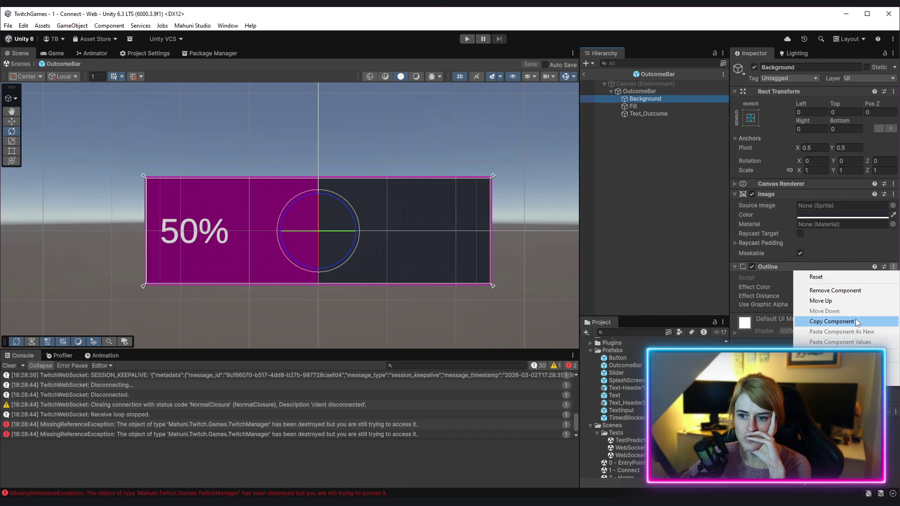
click(857, 321)
click(753, 266)
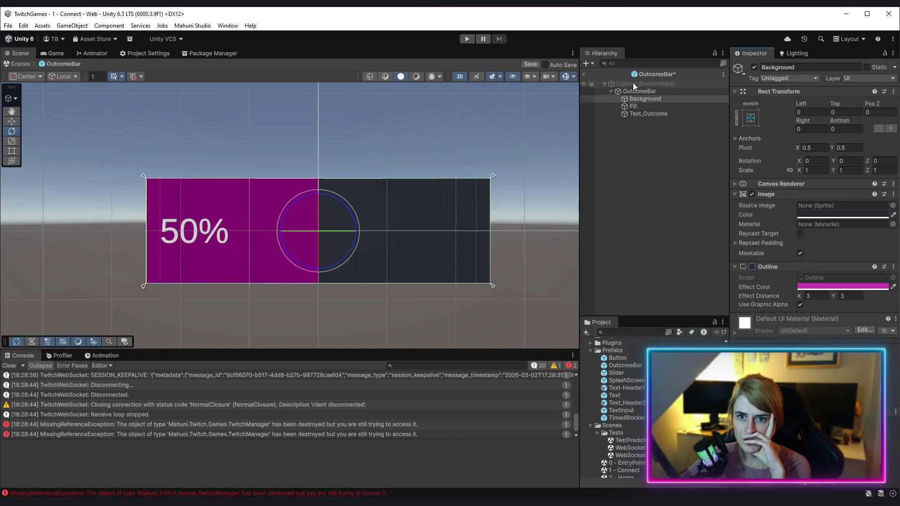
click(634, 107)
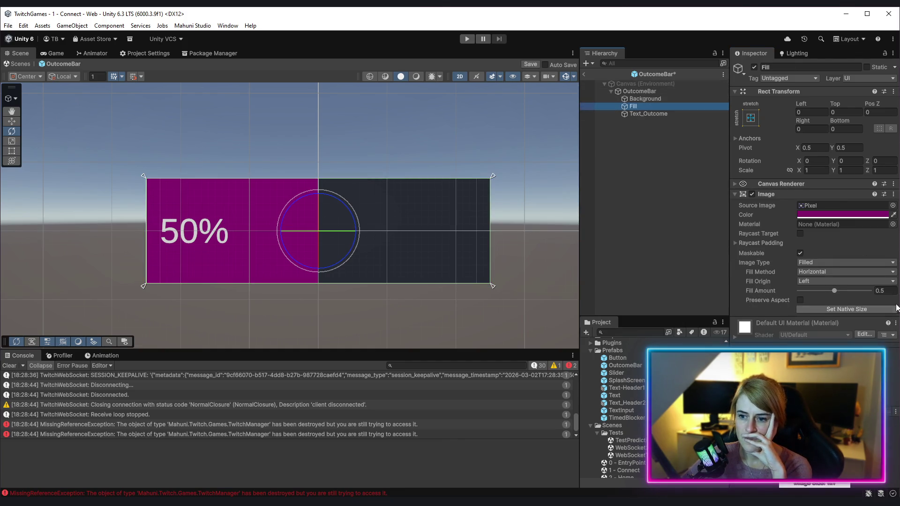
click(893, 194)
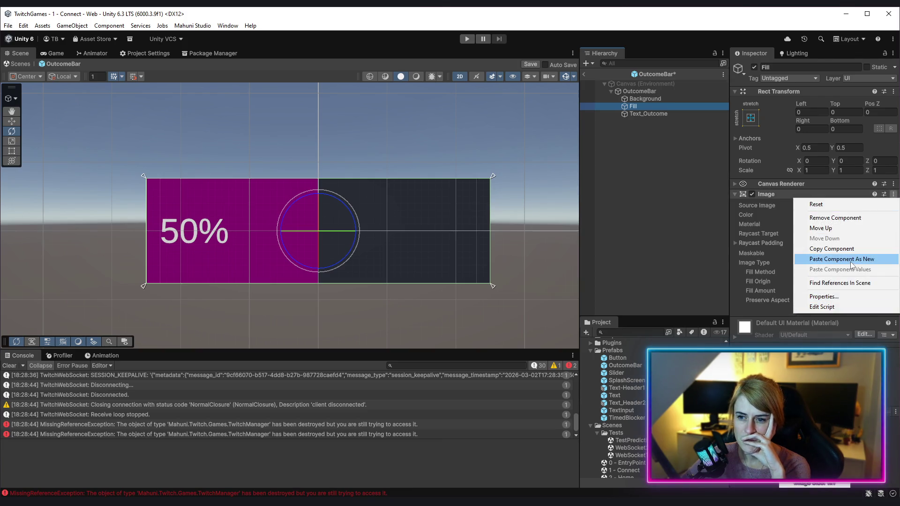
click(852, 259)
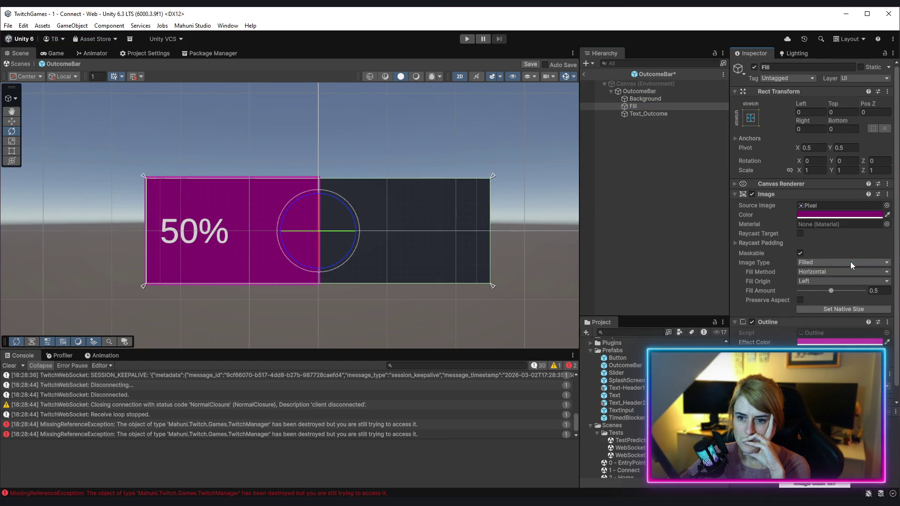
scroll(370, 263, down, 1)
scroll(343, 260, up, 1)
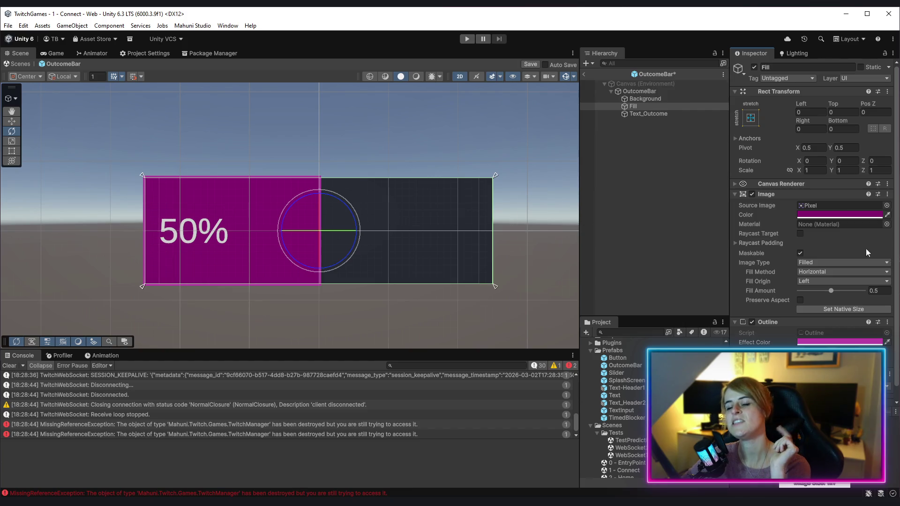
click(888, 322)
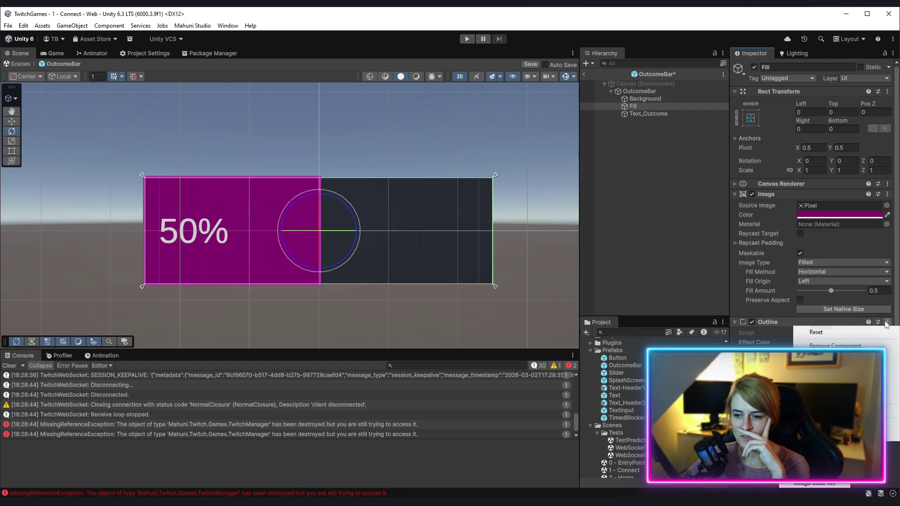
click(835, 345)
- Re-enable the Background's Outline, keep its colour fully opaque, and save the OutcomeBar prefab
click(645, 99)
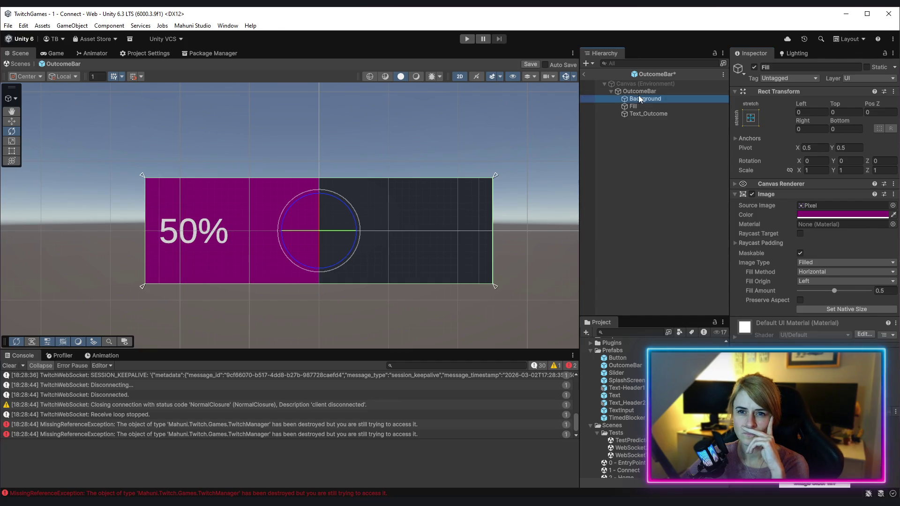
click(752, 267)
click(645, 195)
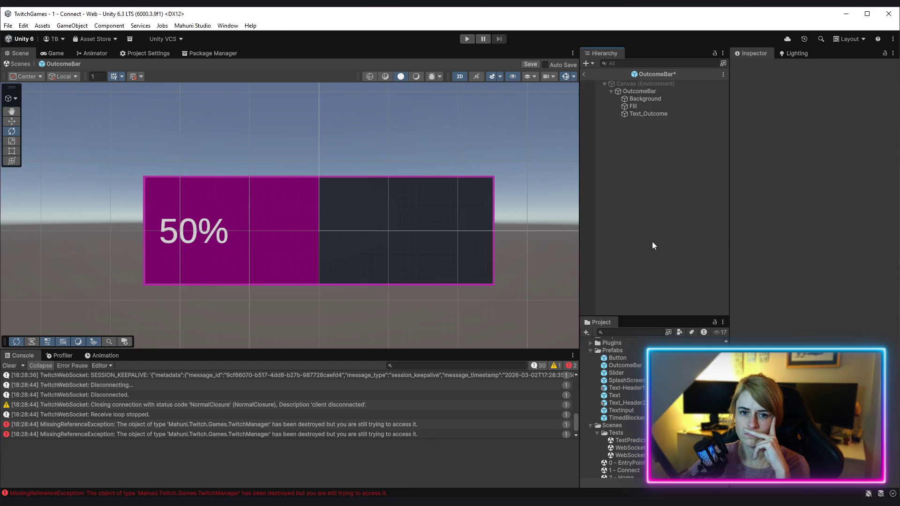
click(644, 98)
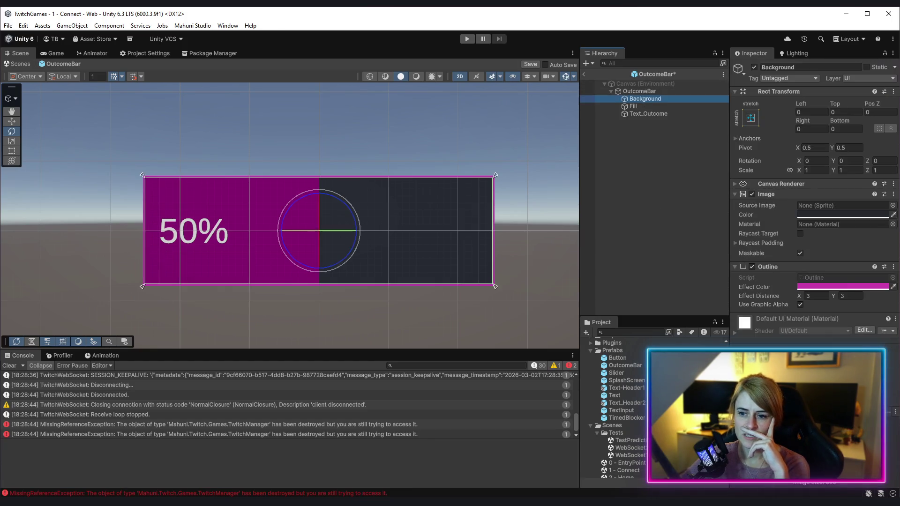
click(825, 214)
mouse_move(867, 389)
mouse_down()
mouse_move(806, 389)
mouse_move(886, 389)
mouse_up()
click(889, 206)
click(672, 170)
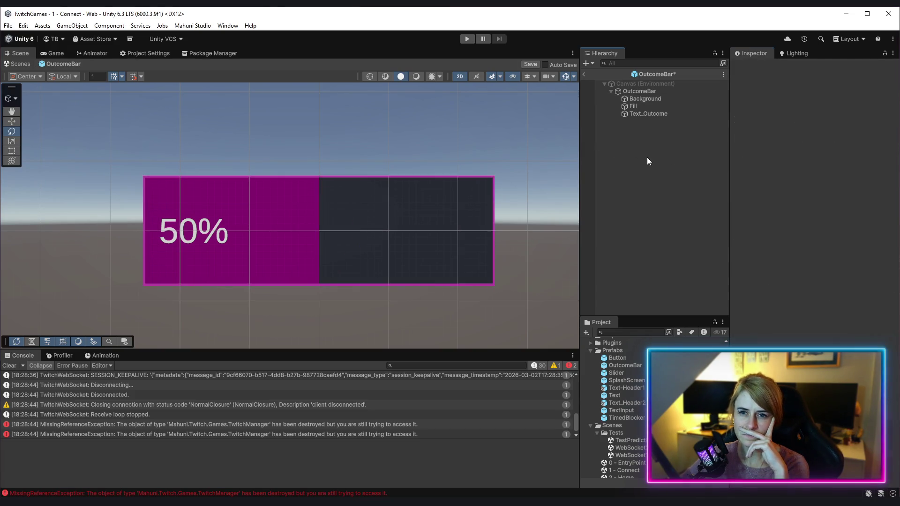
click(531, 64)
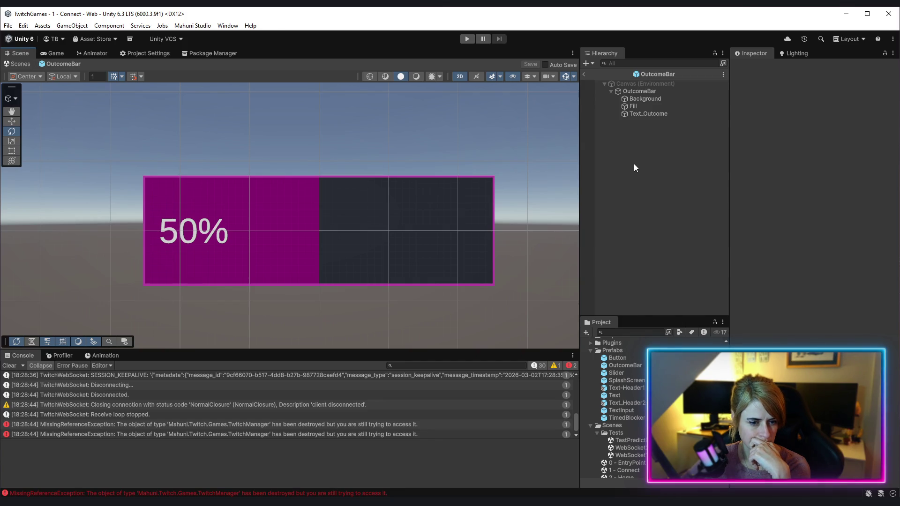
key(alt+Tab)
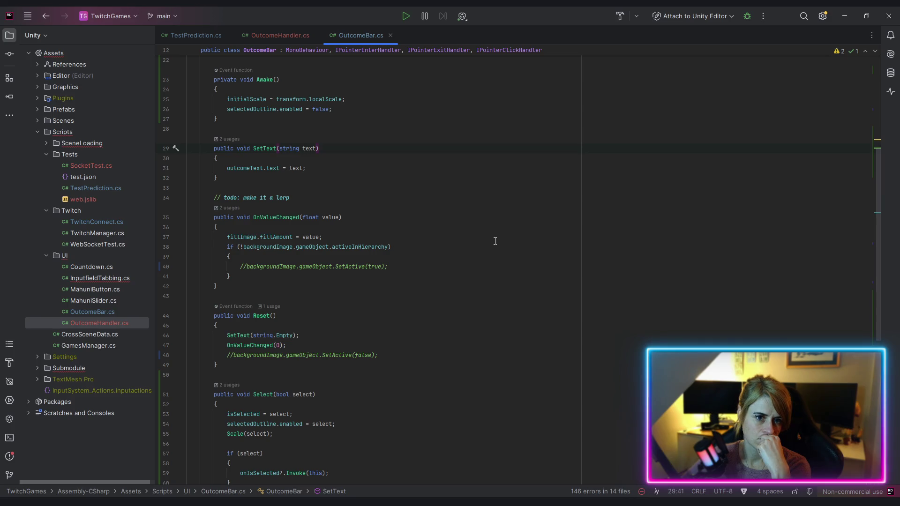
- In OutcomeBar.cs, edit the hoverScale x and y values to end in 05, then return to Unity
scroll(492, 245, down, 5)
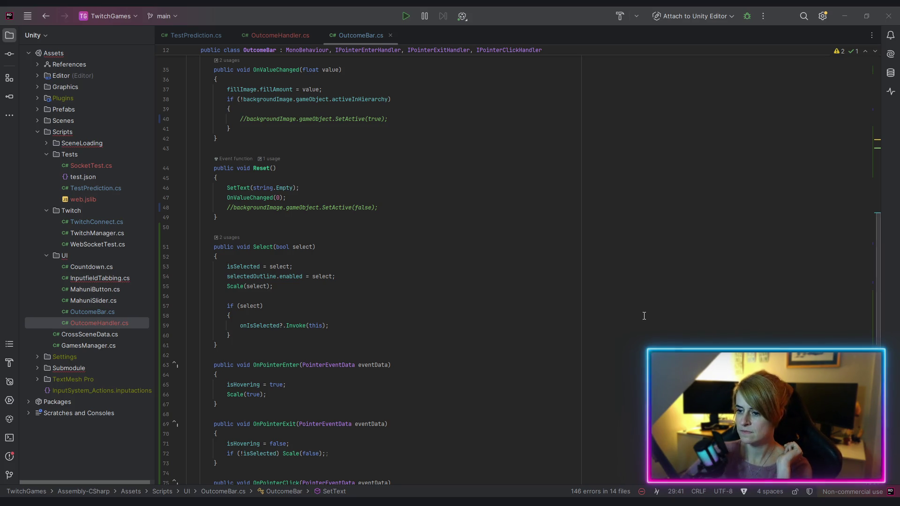
click(602, 310)
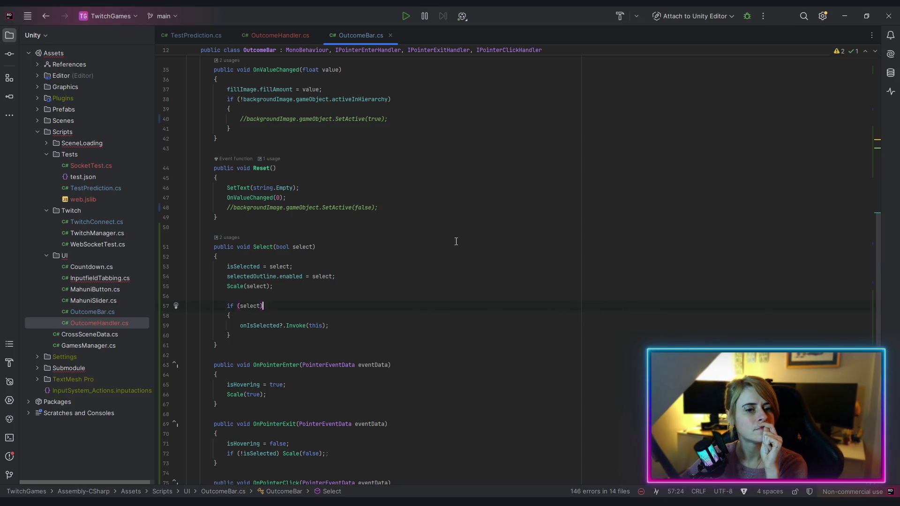
scroll(424, 161, up, 10)
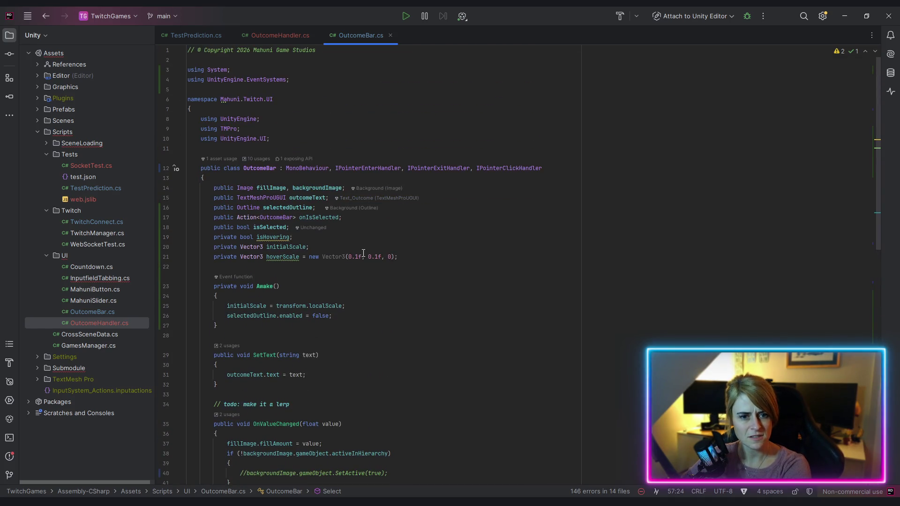
click(355, 259)
key(Delete)
text(05)
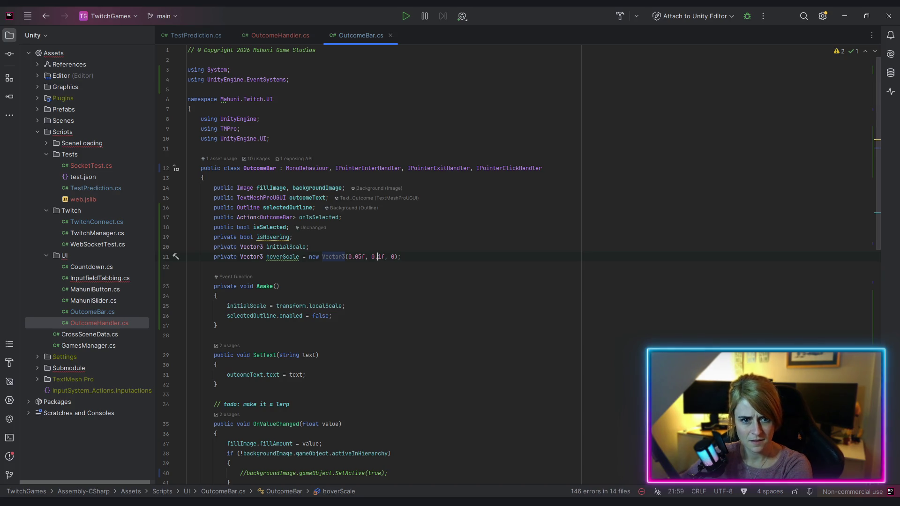
key(Right)
key(Right)
key(Delete)
text(05)
click(422, 333)
scroll(377, 342, down, 5)
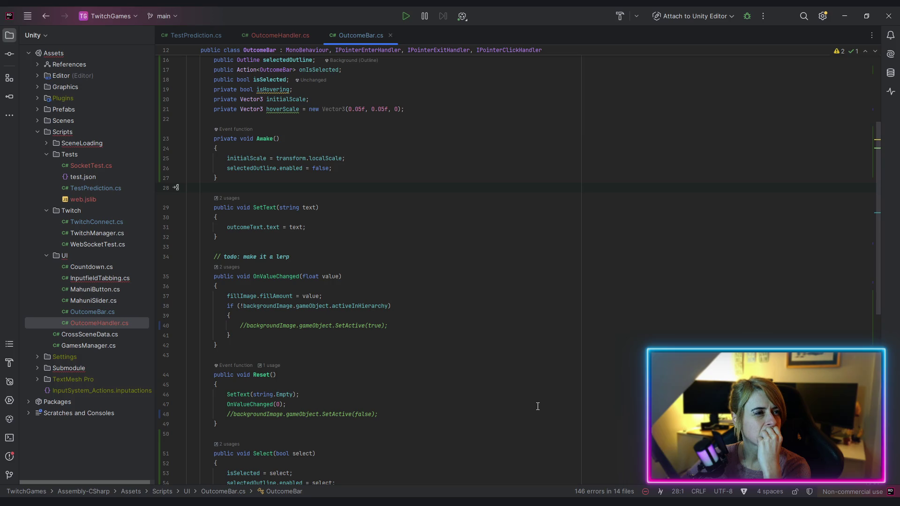
click(845, 16)
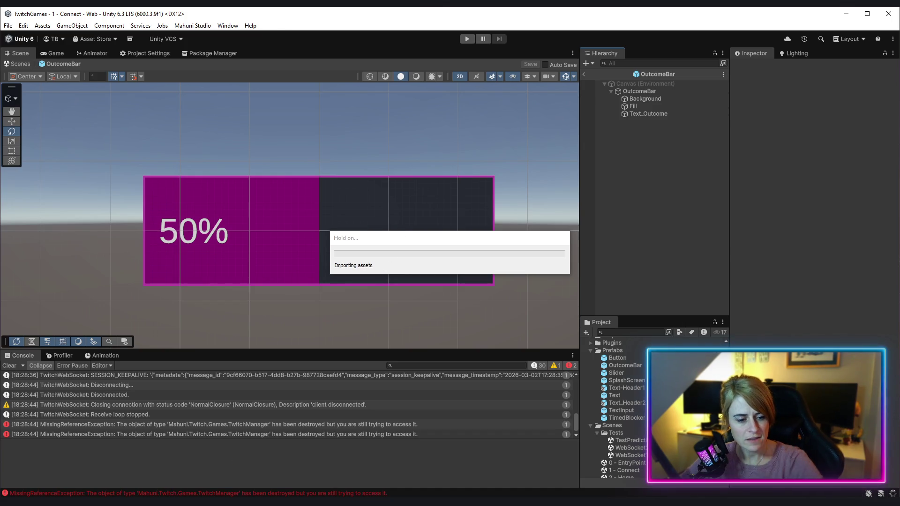
- In TestPrediction.cs, add a Debug.Log "Prediction selection changed to" line in OnSelectionChanged
key(alt+Tab)
click(174, 36)
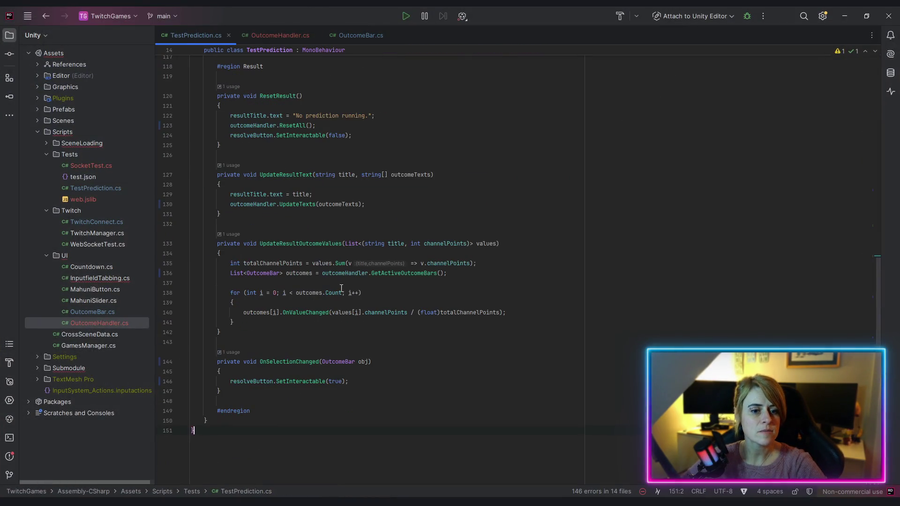
click(263, 392)
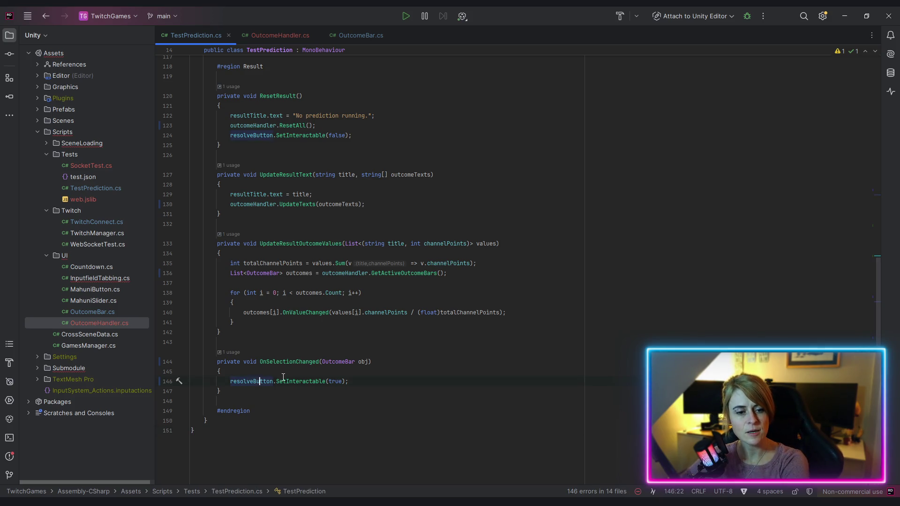
click(313, 381)
key(Home)
key(Return)
key(Up)
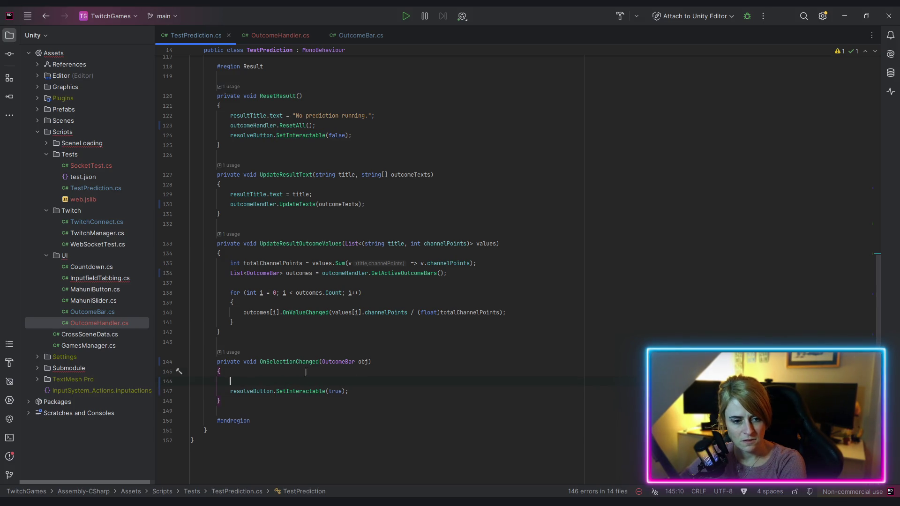
text(Debug.lo)
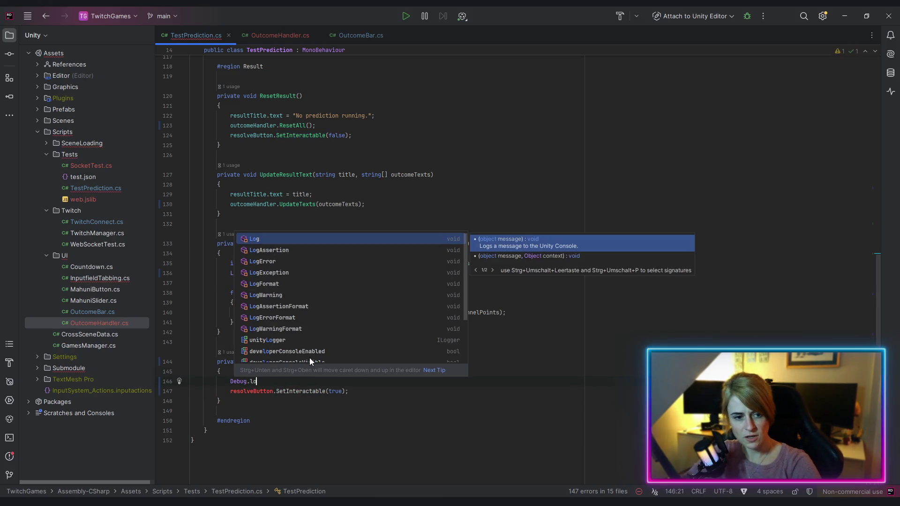
key(Return)
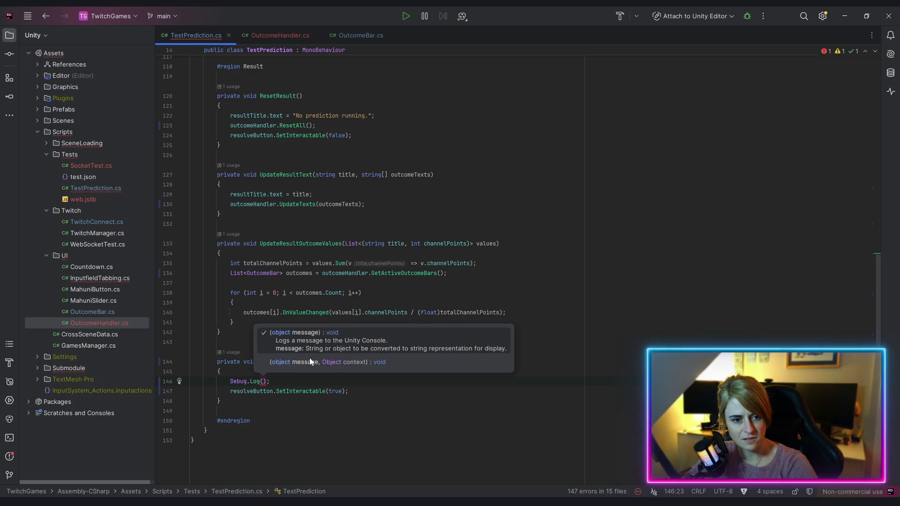
text($")
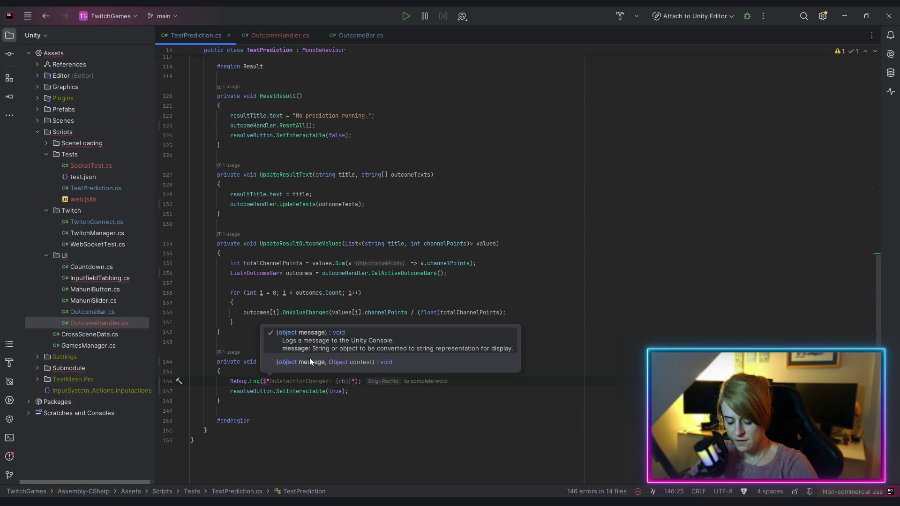
text(Prediction s)
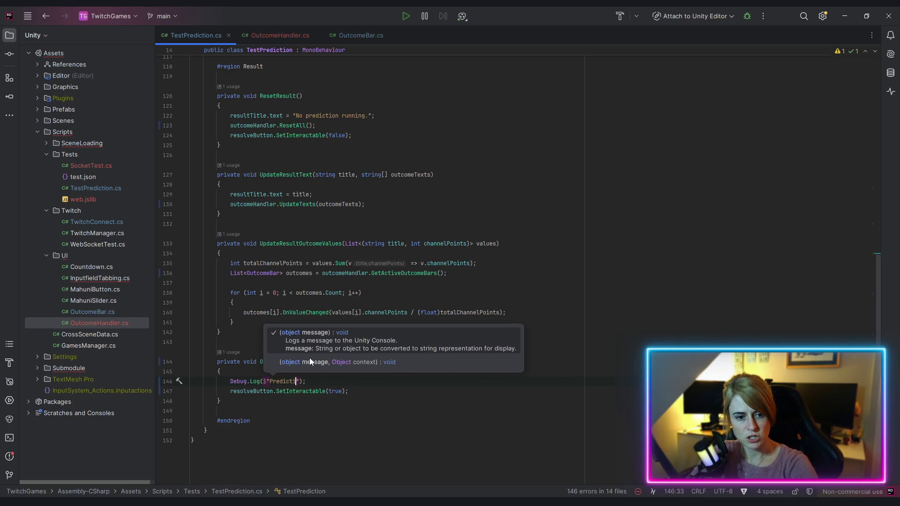
text(election changed t)
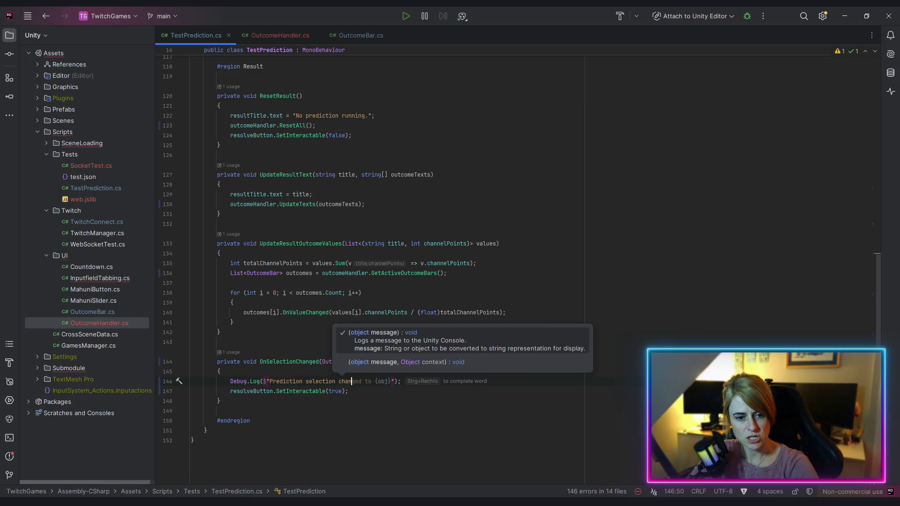
text(op{)
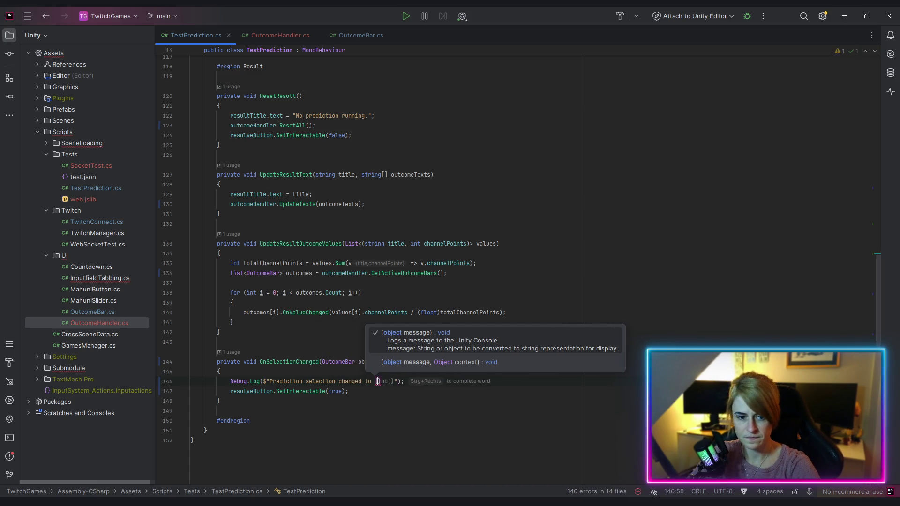
key(ctrl+End)
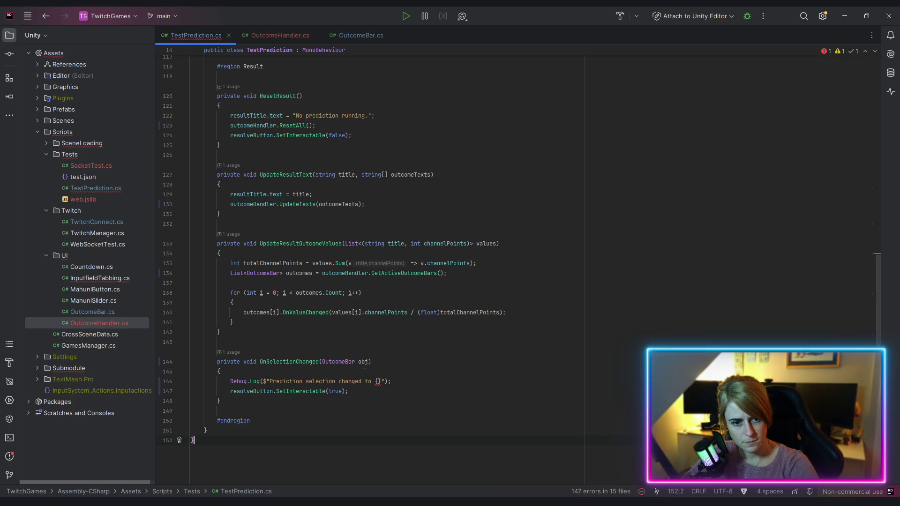
- Rename the obj parameter to outcome and insert outcome into the log message
double_click(364, 364)
text(outcome)
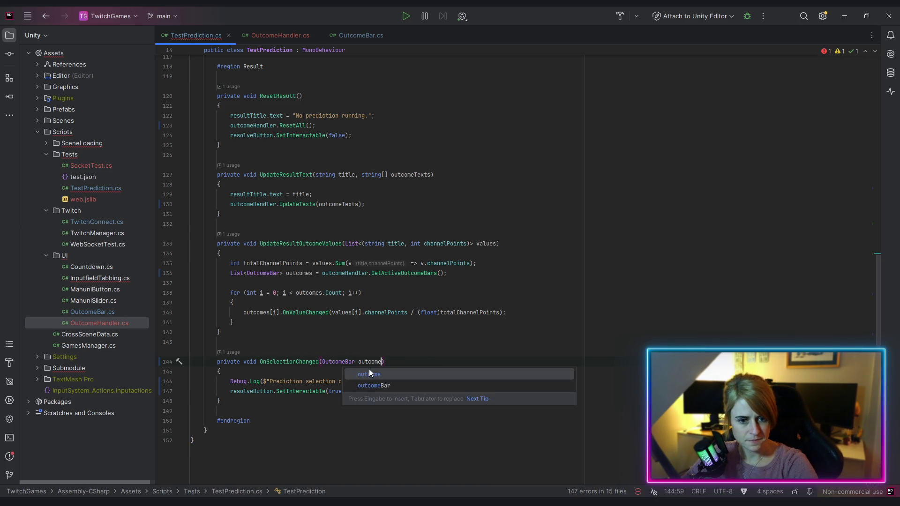
click(377, 381)
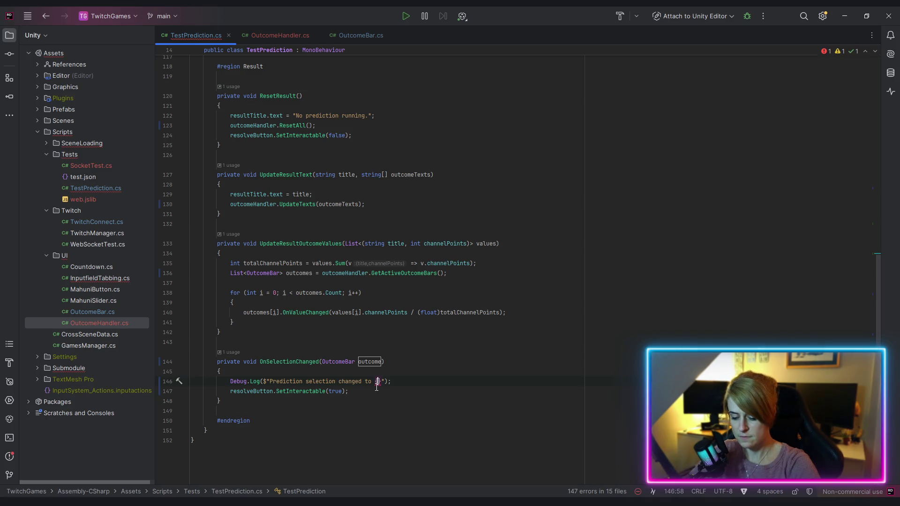
text(outcome)
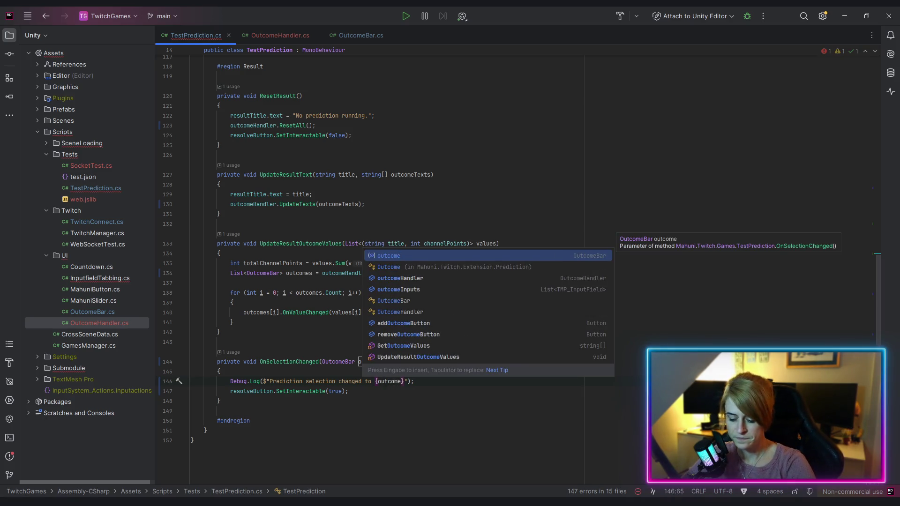
text(.)
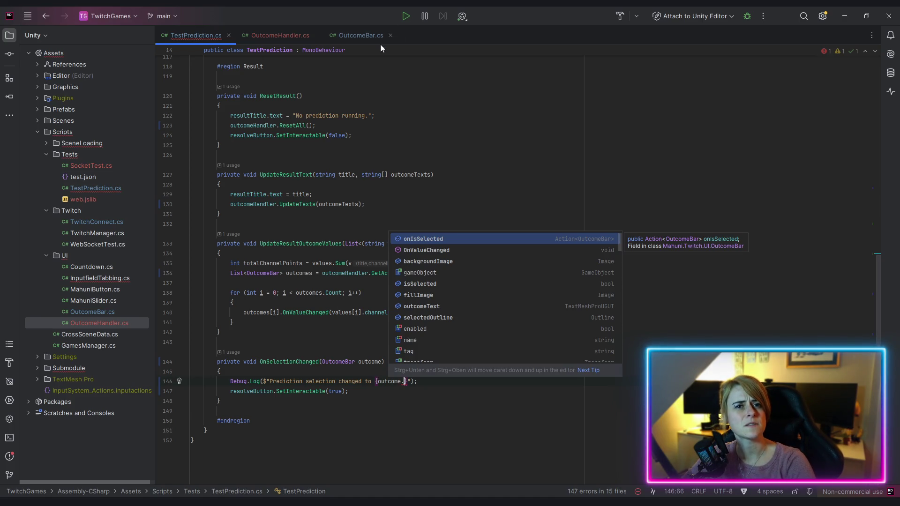
click(361, 35)
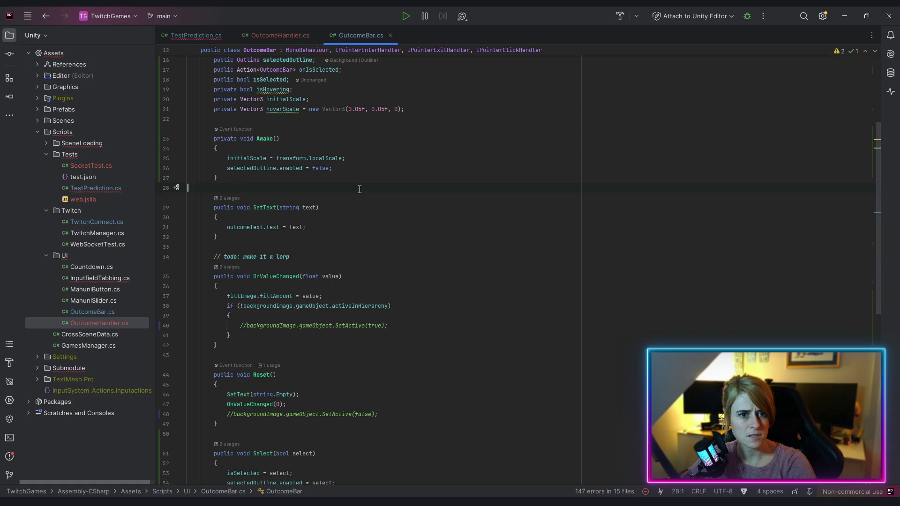
- Add a public string GetText() method to OutcomeBar returning outcomeText.text
scroll(360, 189, up, 4)
click(303, 167)
scroll(302, 167, down, 4)
click(249, 238)
key(Return)
key(Return)
text(pub)
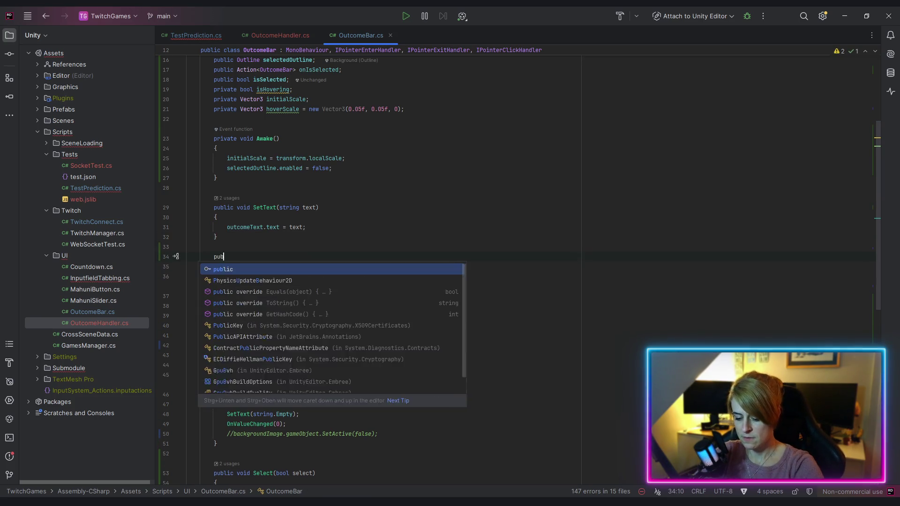
text(lic string GetText(){)
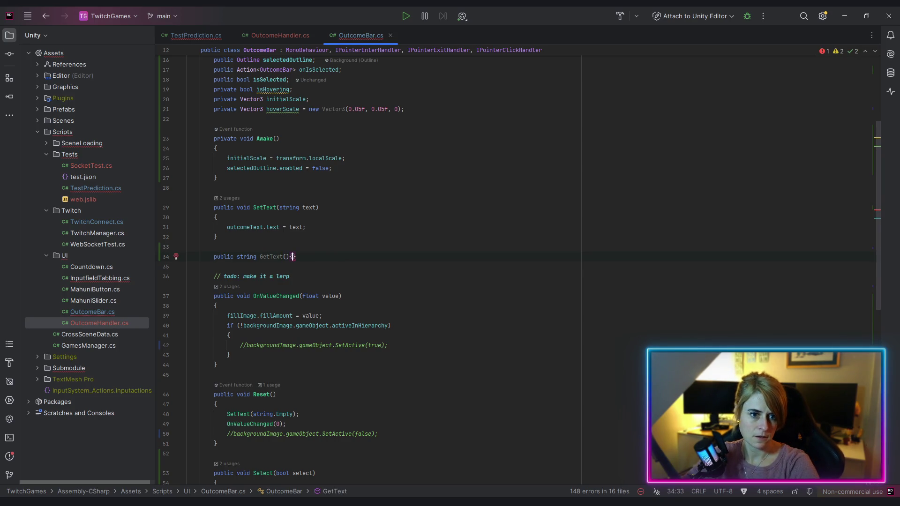
key(Return)
text(return outcomeText.text;)
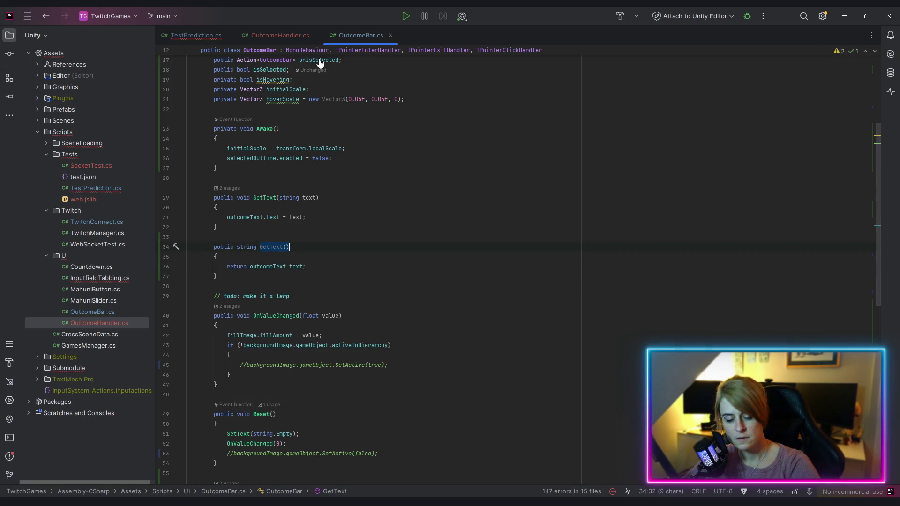
- Log outcome GetText() in the selection Debug.Log, append '!', and return to Unity to recompile
key(ctrl+Tab)
text(GetText())
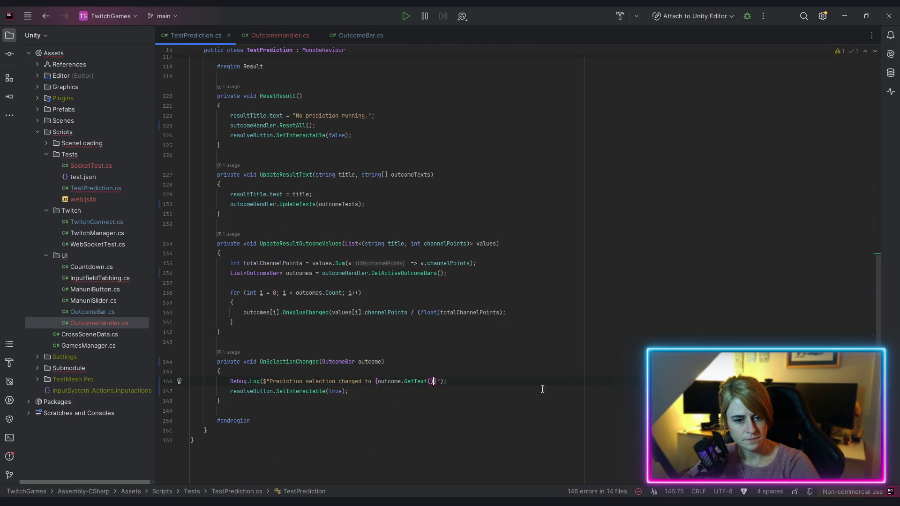
click(391, 434)
click(436, 384)
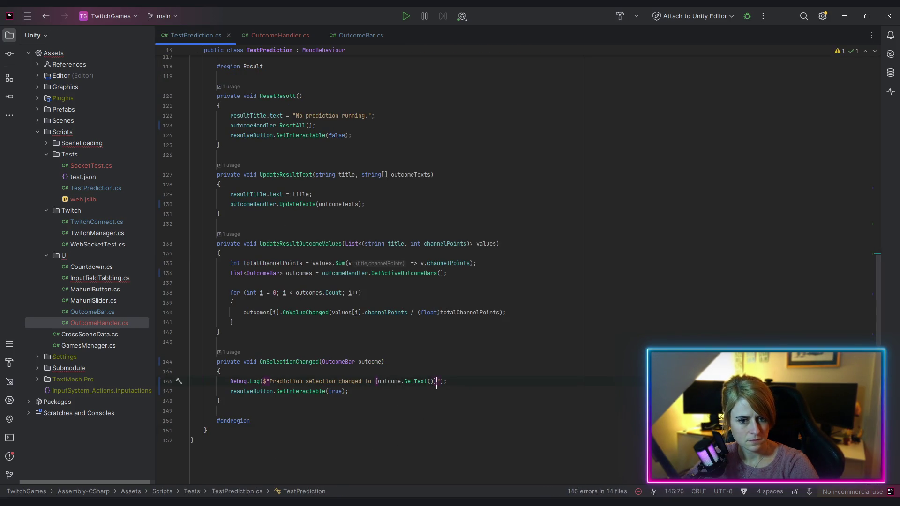
text(!)
click(534, 421)
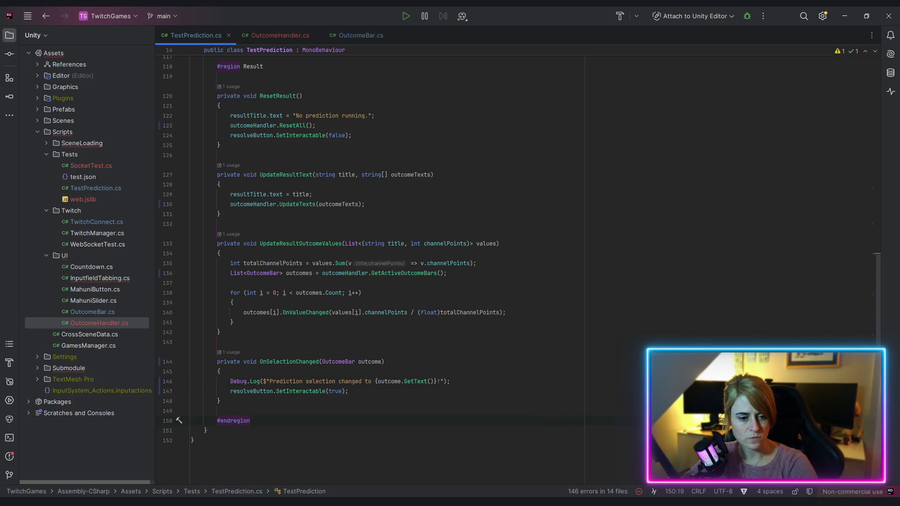
key(alt+Tab)
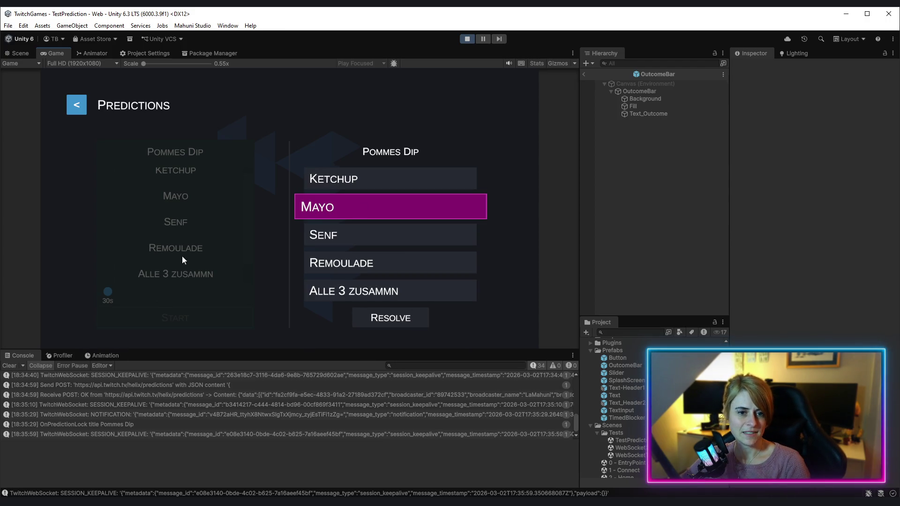
- Clear the Console and select Ketchup, Alle 3 zusammn, Ketchup, Senf and Remoulade in turn
click(8, 368)
click(419, 179)
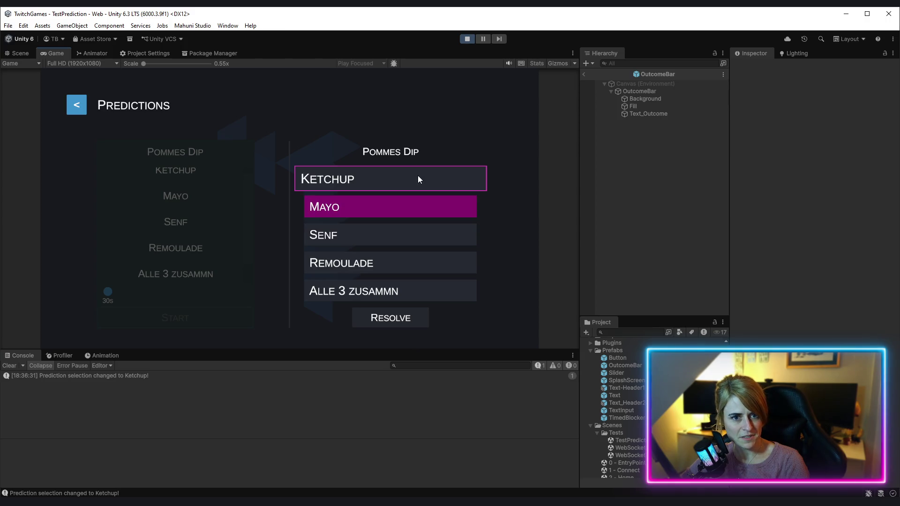
click(451, 287)
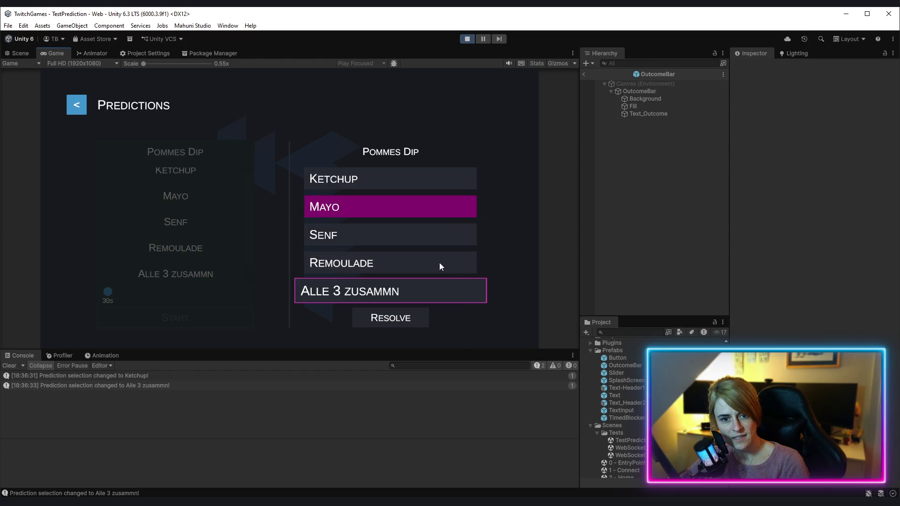
click(429, 178)
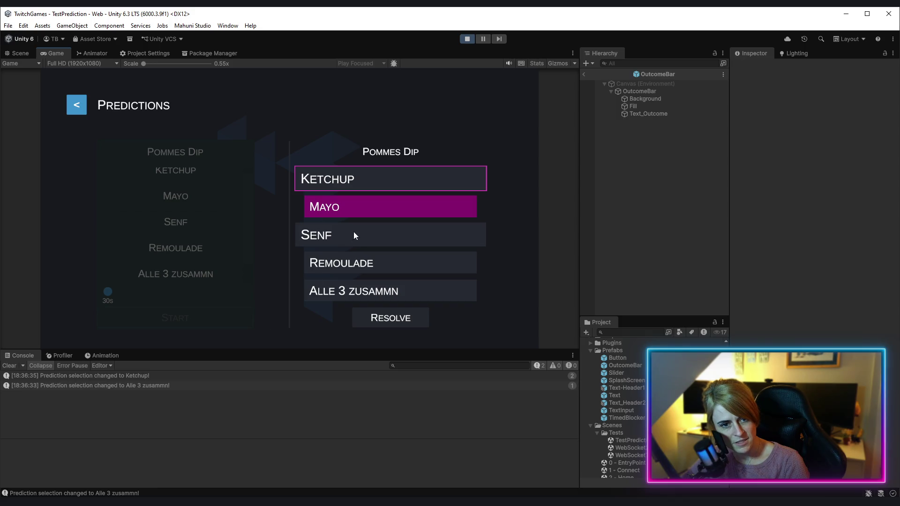
click(368, 246)
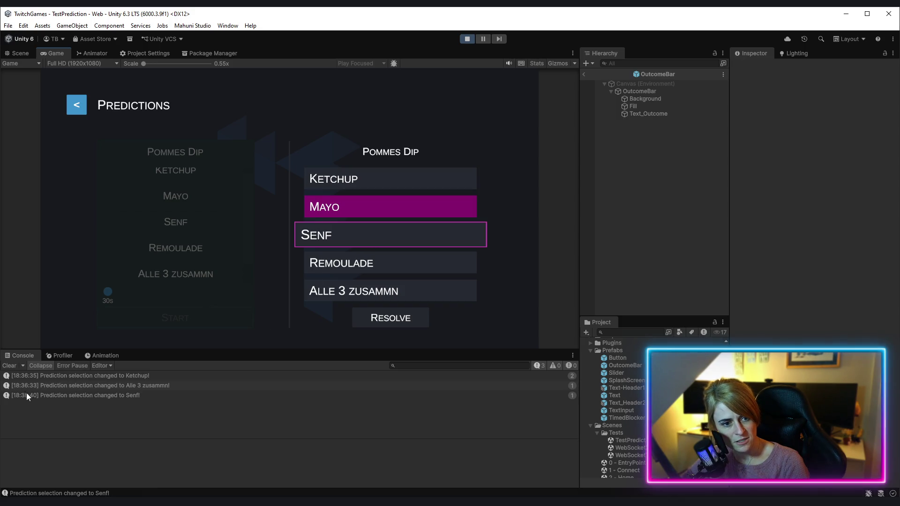
click(388, 263)
- Select Alle 3 zusammn again, turn off Collapse, then select Mayo
click(357, 291)
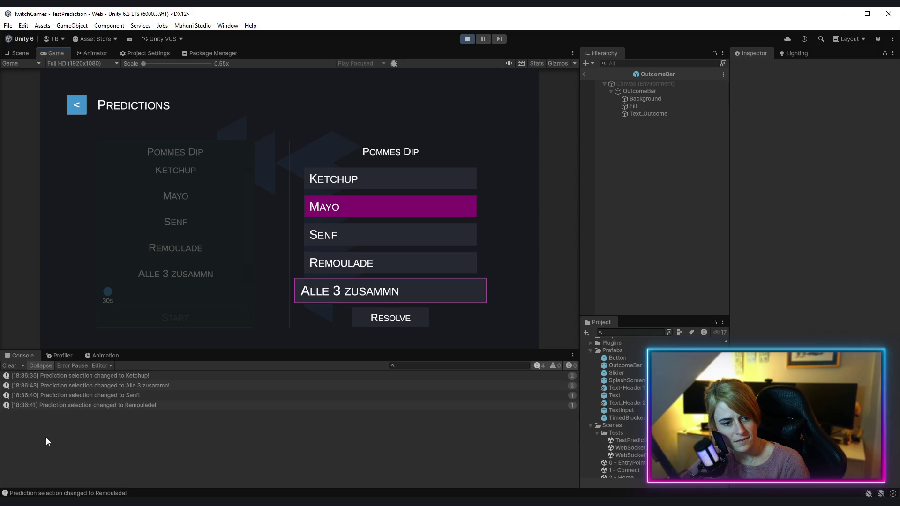
click(39, 366)
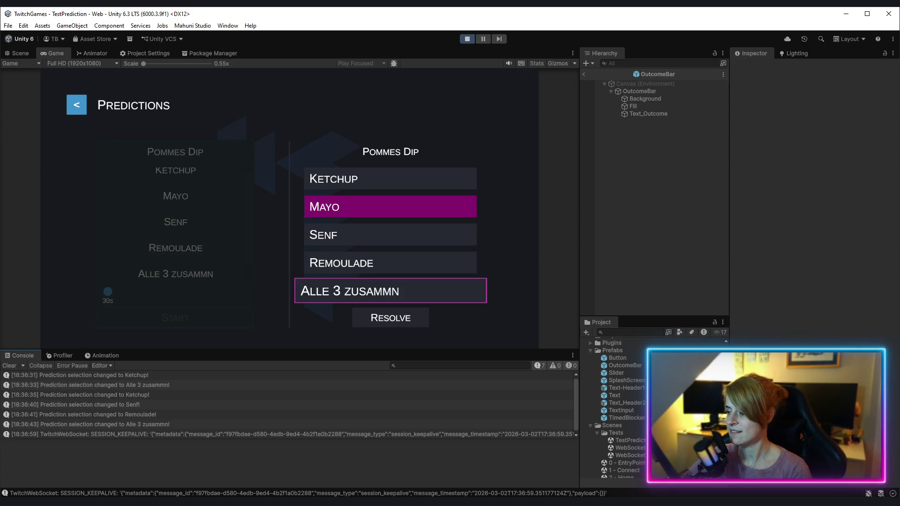
click(360, 207)
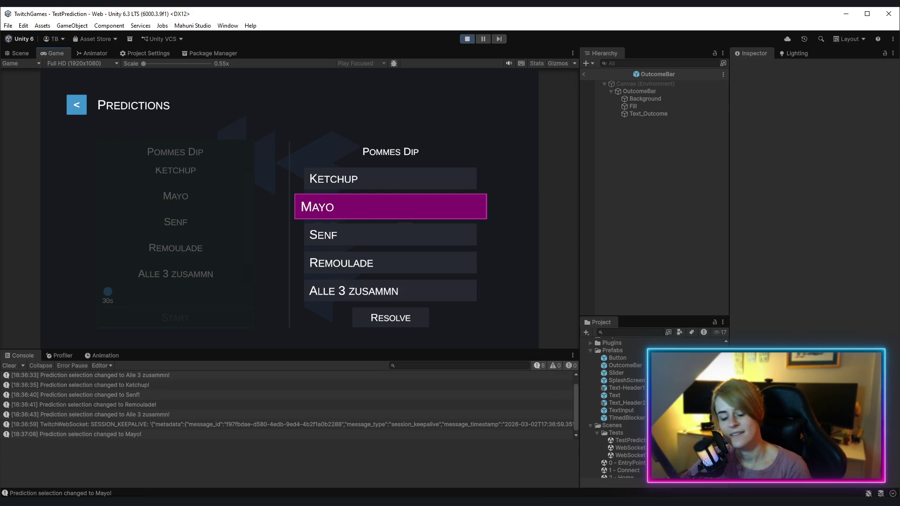